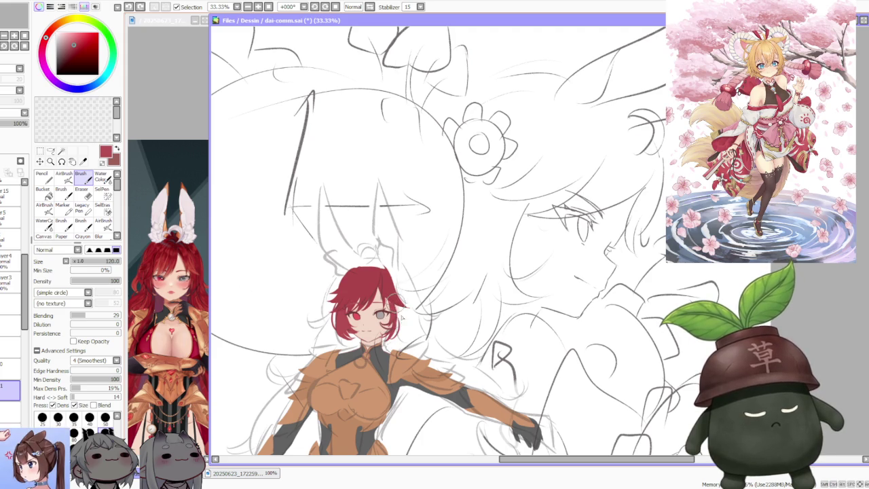
Add a small touch-up stroke near the face and zoom to check it
drag(392, 299, 401, 300)
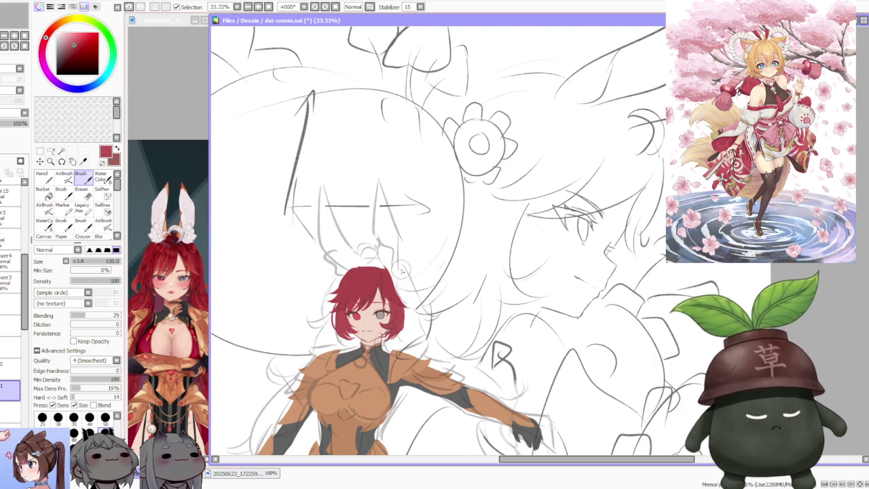
scroll(400, 269, down, 1)
scroll(385, 273, up, 3)
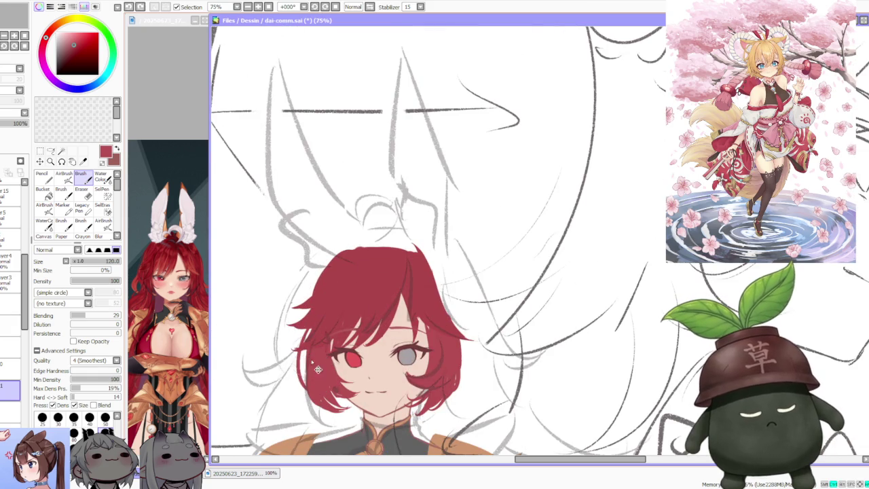
scroll(414, 299, down, 2)
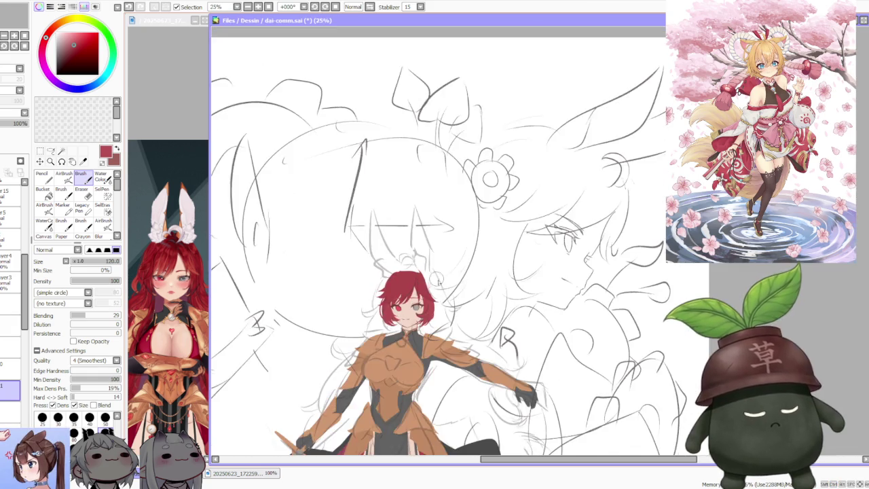
scroll(428, 331, up, 2)
scroll(406, 269, down, 5)
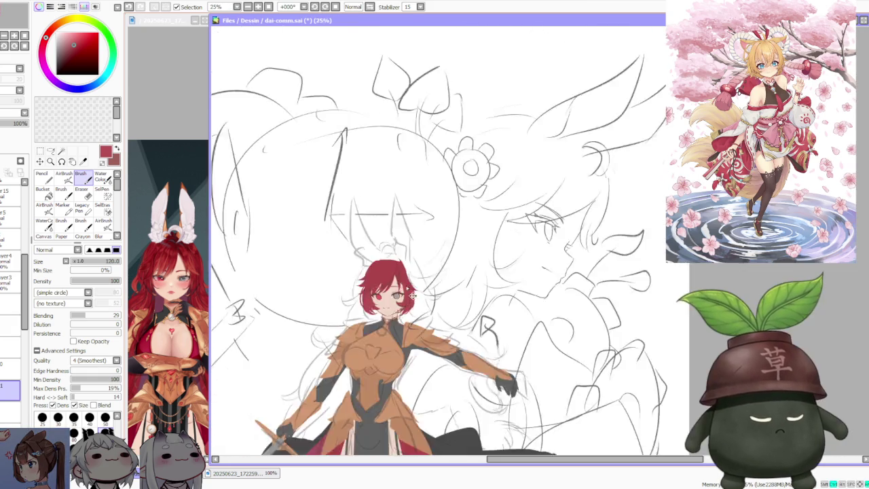
scroll(410, 260, up, 1)
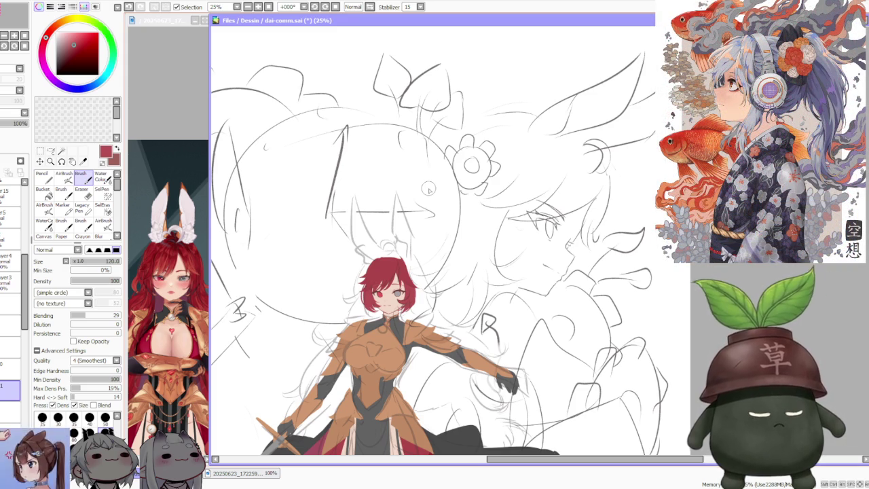
Undo that stroke and extend the hair's lower-right edge with red
scroll(429, 190, down, 1)
scroll(438, 234, up, 1)
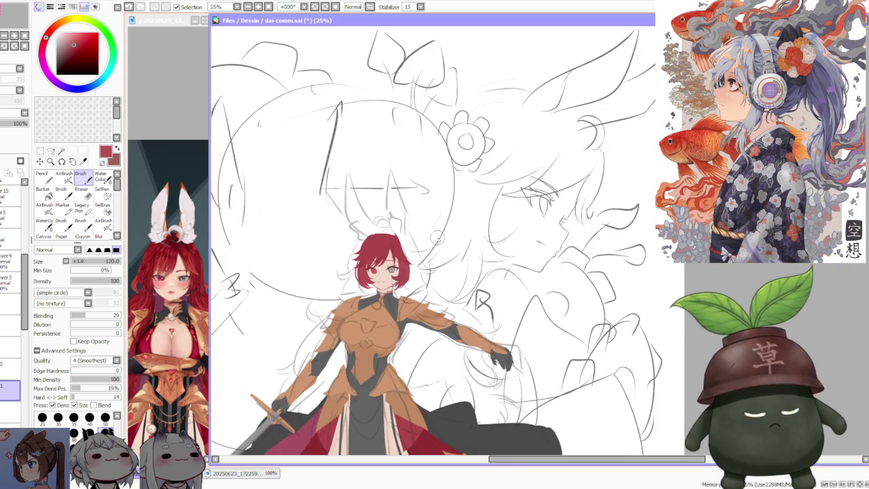
scroll(406, 255, up, 1)
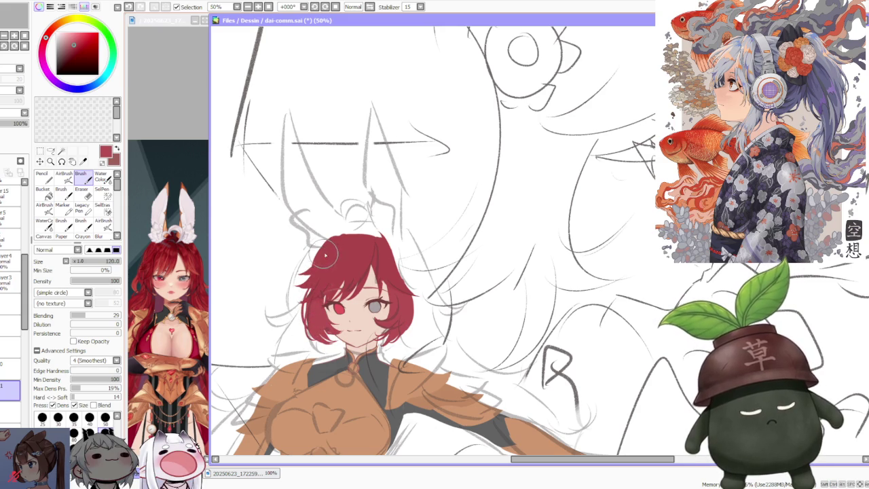
key(ctrl+z)
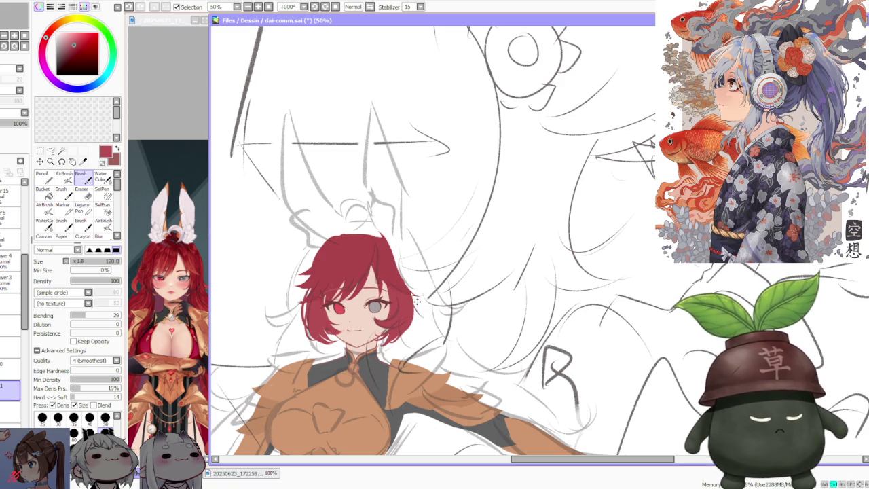
drag(403, 286, 420, 329)
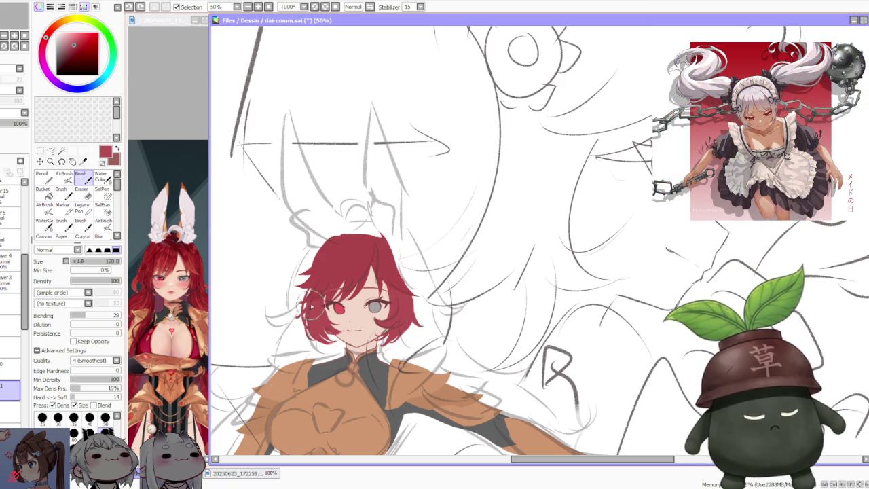
scroll(466, 195, down, 3)
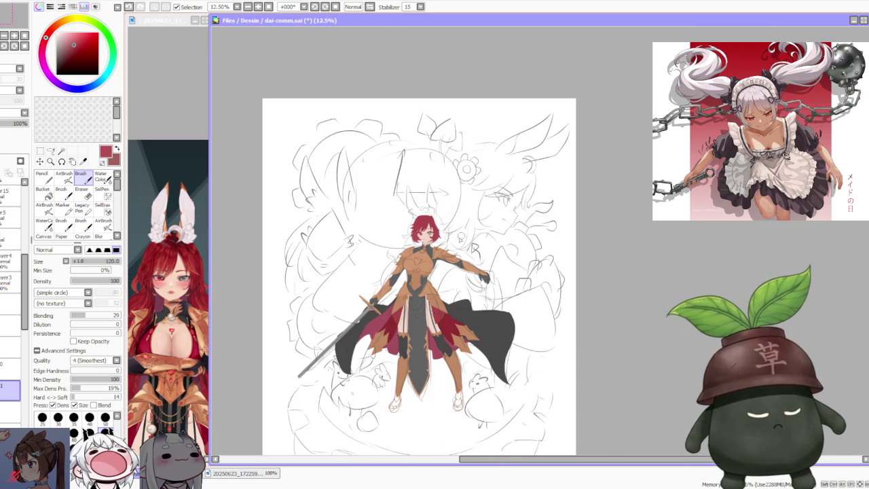
scroll(448, 214, up, 1)
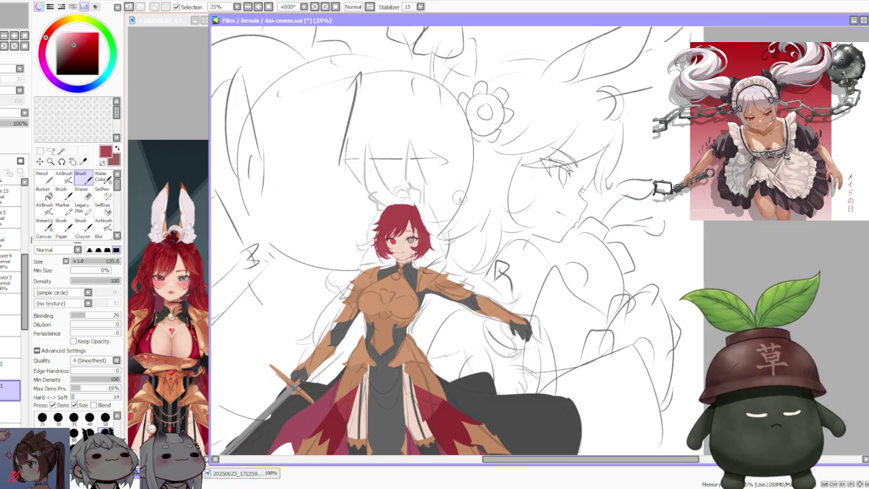
scroll(459, 191, down, 1)
scroll(459, 187, down, 1)
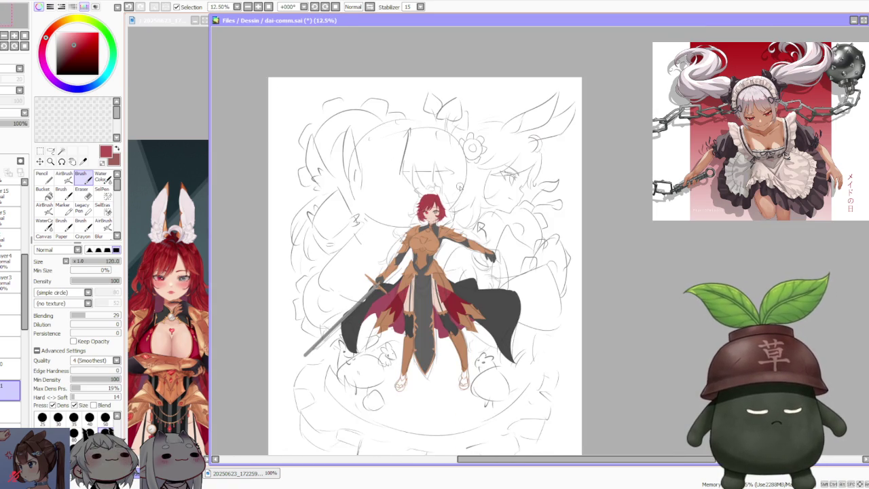
scroll(473, 183, up, 1)
scroll(475, 190, up, 1)
scroll(487, 204, down, 2)
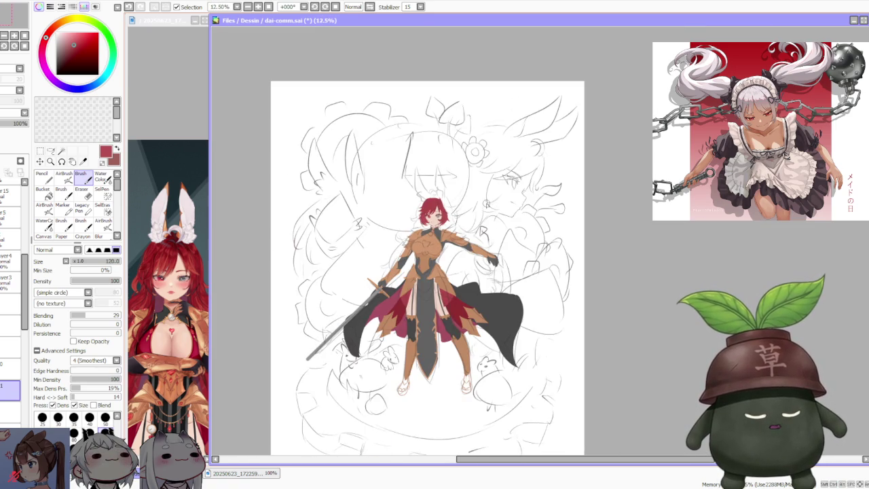
scroll(487, 204, up, 1)
scroll(438, 204, up, 1)
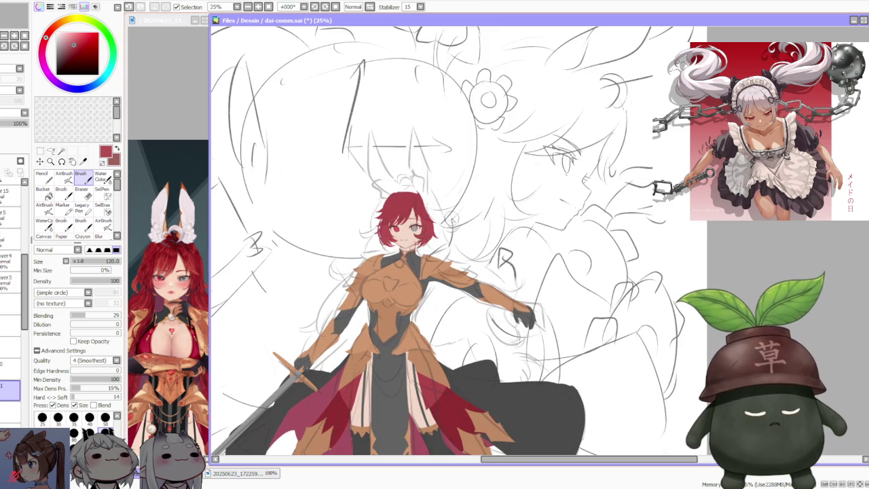
scroll(457, 229, down, 1)
scroll(457, 228, down, 1)
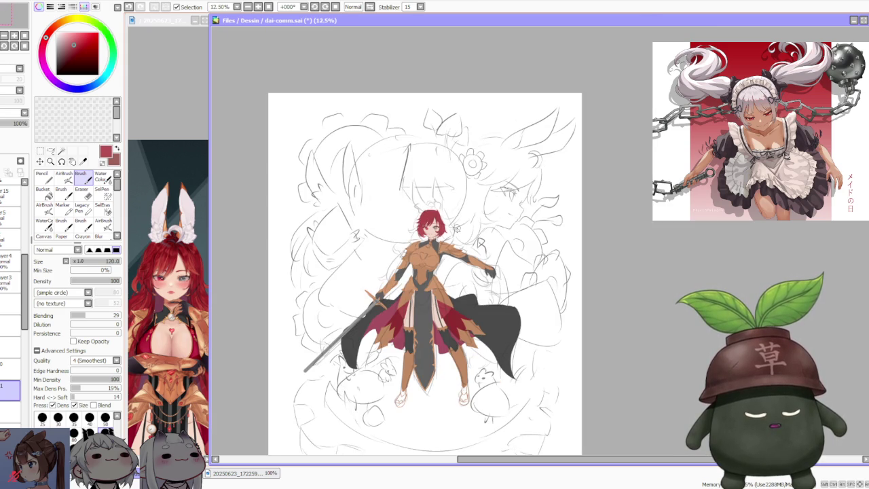
scroll(479, 272, up, 2)
scroll(479, 272, down, 1)
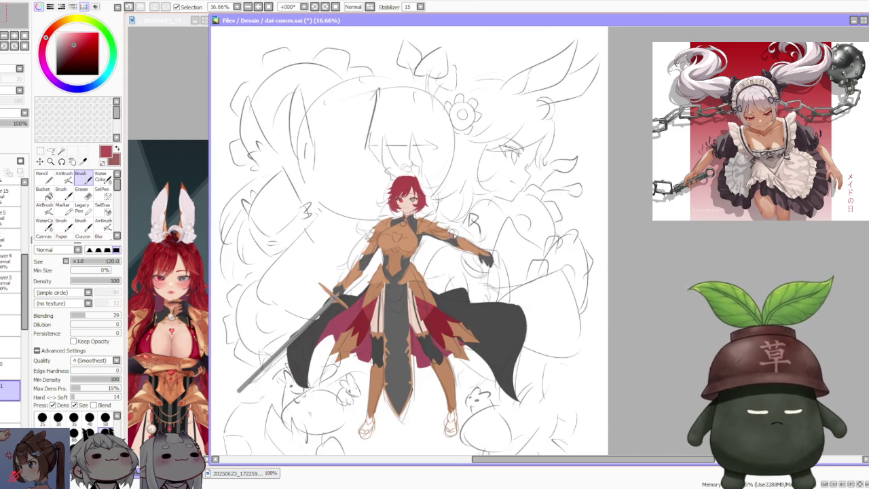
scroll(451, 218, down, 1)
scroll(452, 220, down, 1)
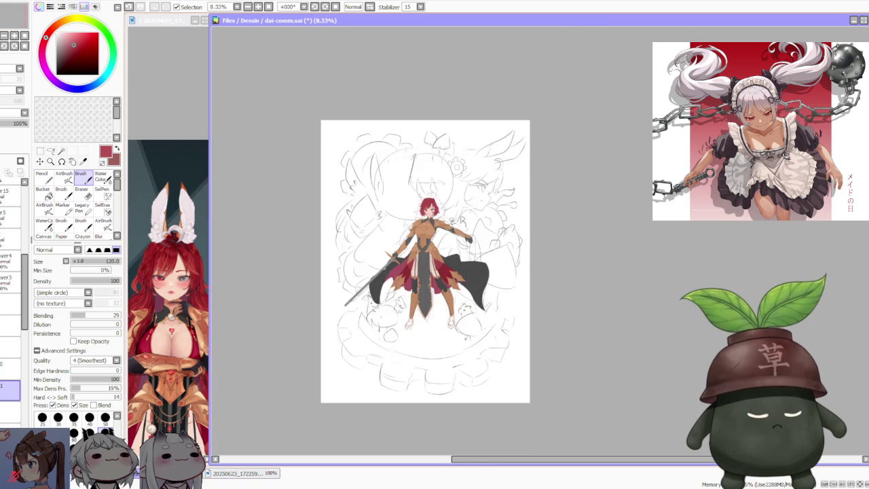
scroll(453, 223, up, 3)
scroll(453, 223, down, 1)
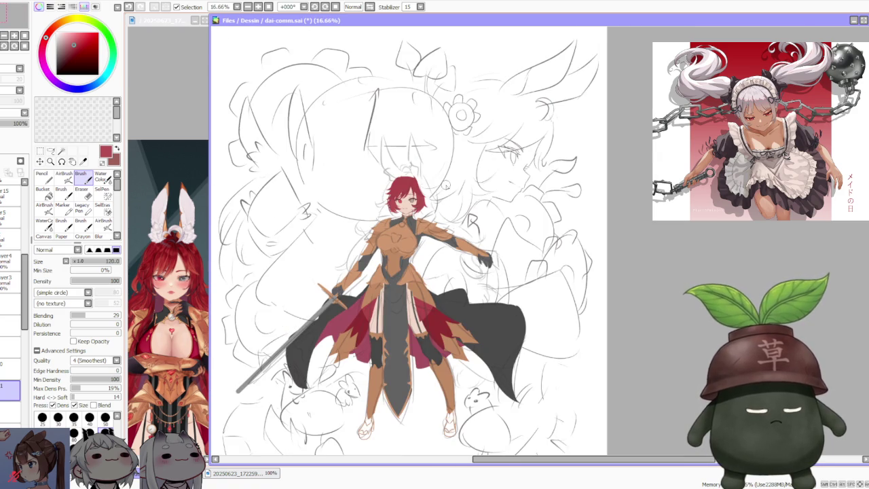
scroll(409, 160, up, 2)
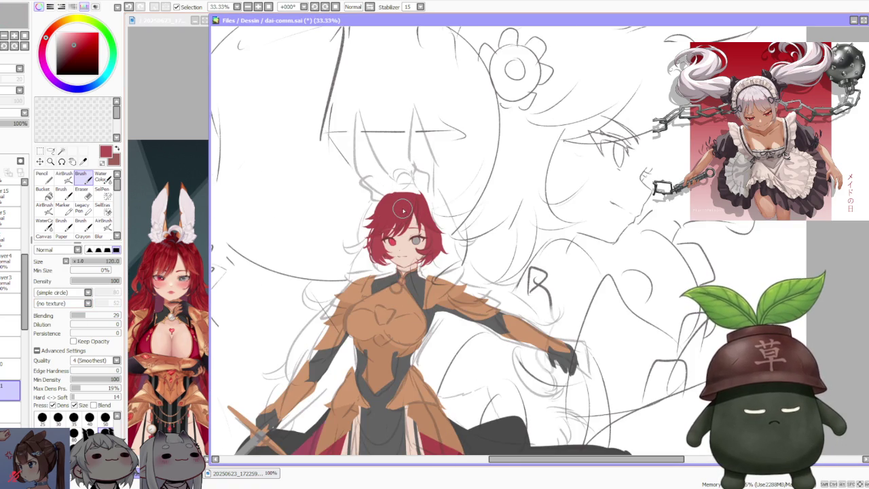
Switch to the layer above and undo the two previous hair strokes
click(4, 369)
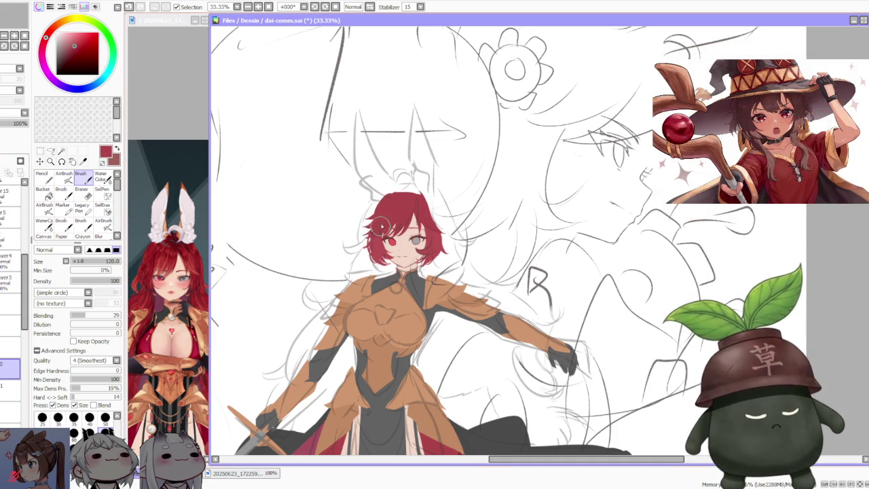
key(ctrl+z)
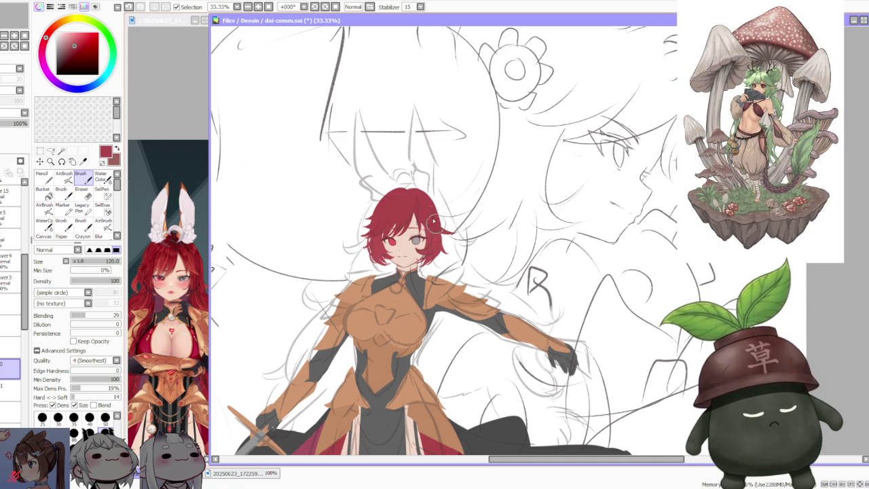
key(ctrl+z)
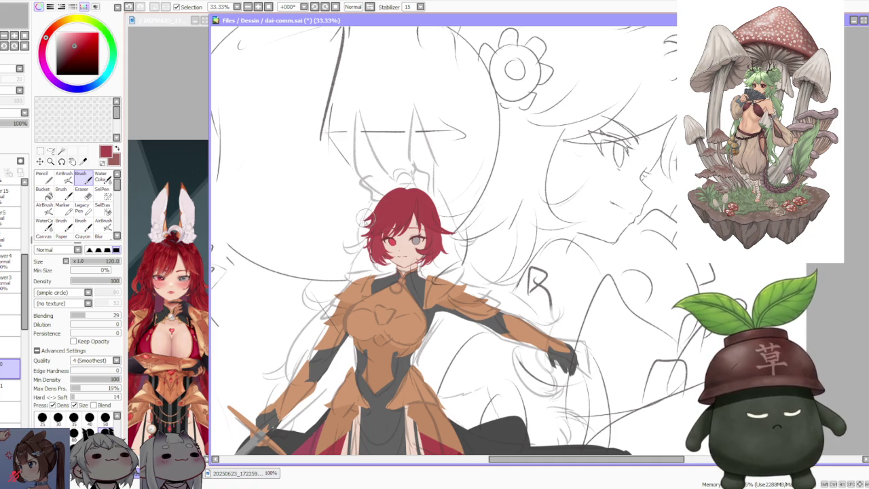
Add a faint stroke on the upper-right hair and zoom in and out to review it
drag(358, 232, 375, 220)
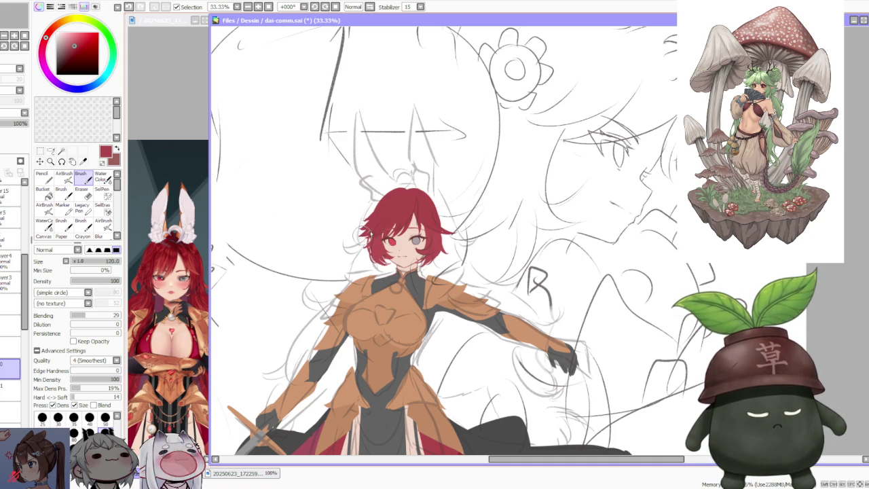
scroll(375, 226, down, 1)
scroll(375, 225, down, 1)
scroll(372, 234, up, 3)
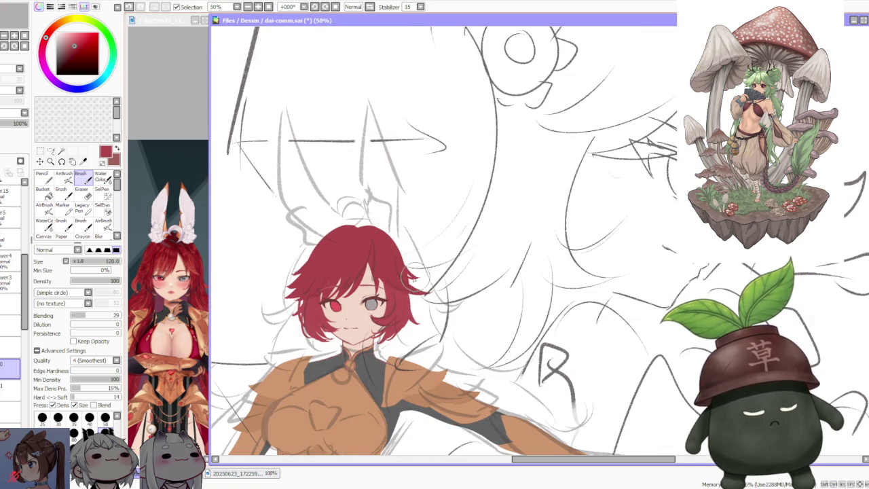
scroll(418, 290, down, 1)
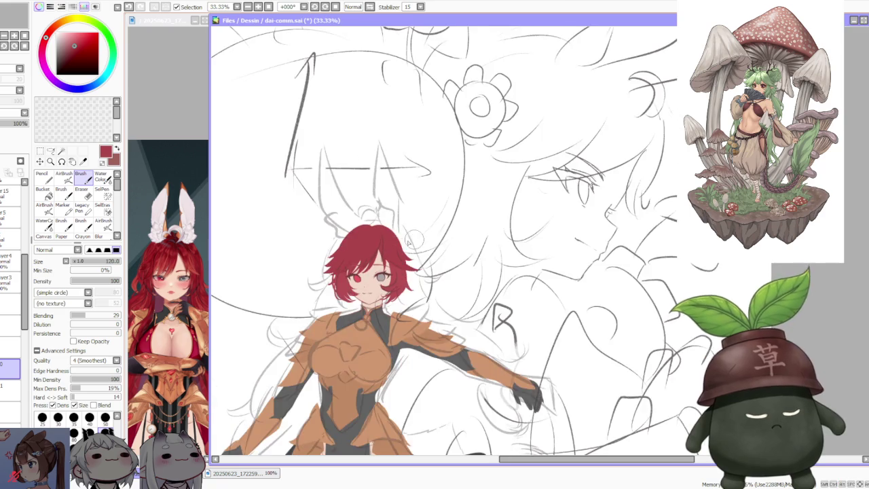
scroll(422, 285, up, 1)
scroll(404, 243, down, 1)
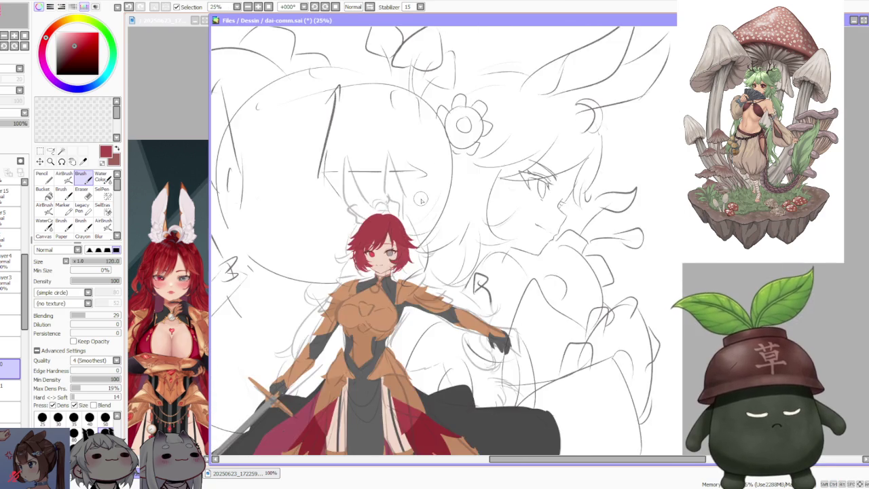
scroll(406, 197, down, 1)
scroll(402, 193, up, 1)
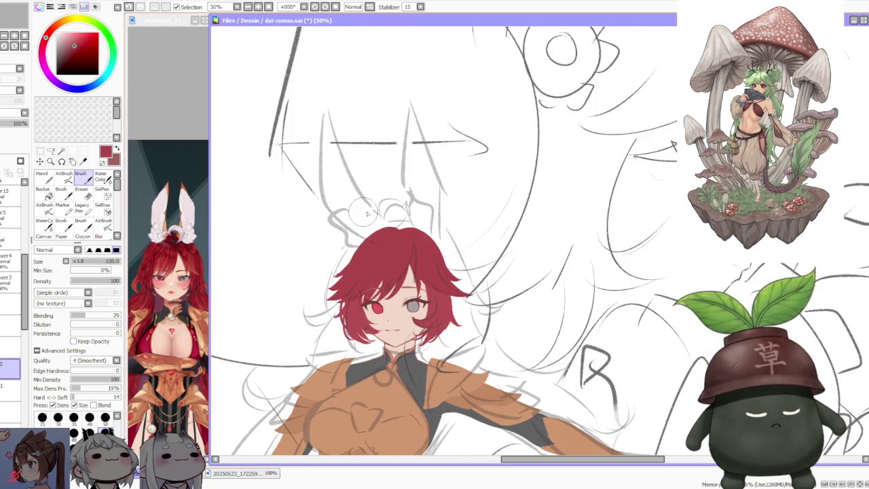
scroll(402, 192, up, 1)
scroll(354, 255, up, 1)
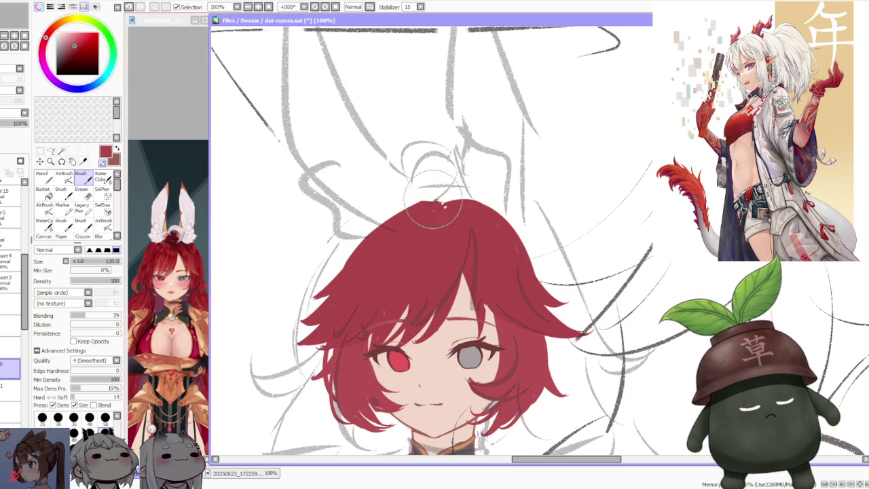
Tilt and mirror the canvas view to inspect the hair, then set it back upright
scroll(485, 201, down, 1)
scroll(484, 201, down, 3)
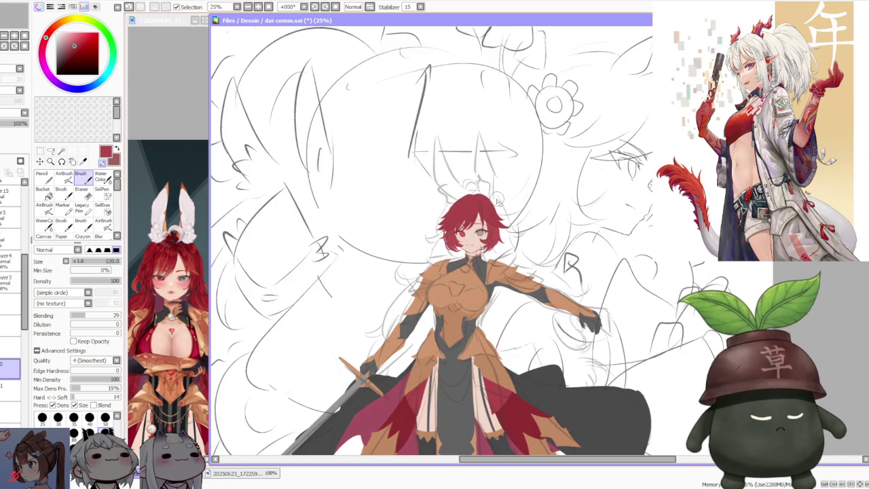
scroll(497, 198, up, 2)
click(315, 7)
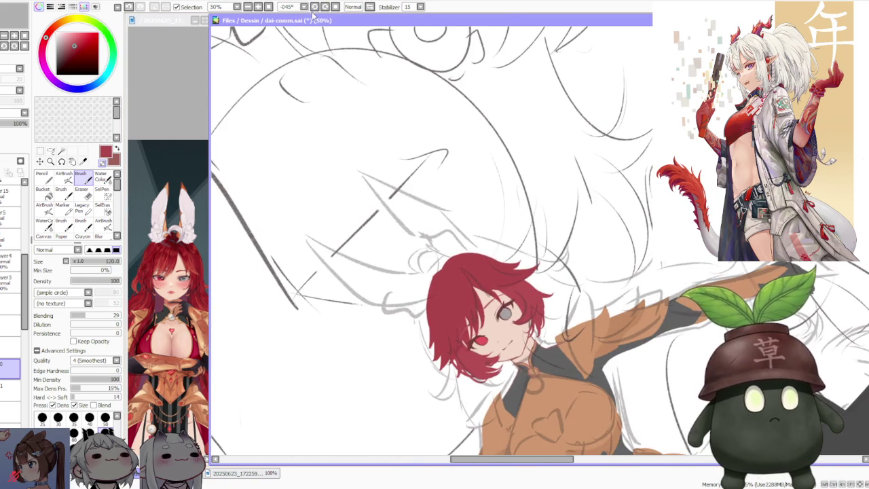
scroll(445, 272, up, 2)
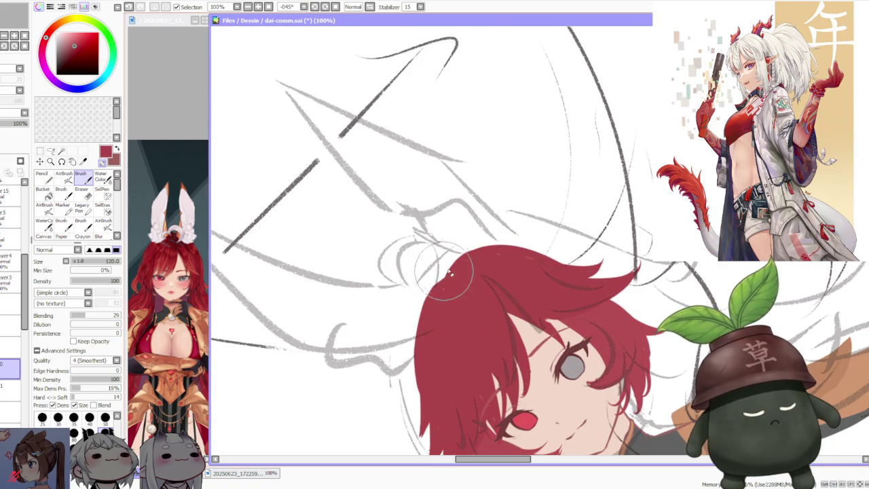
scroll(537, 221, down, 1)
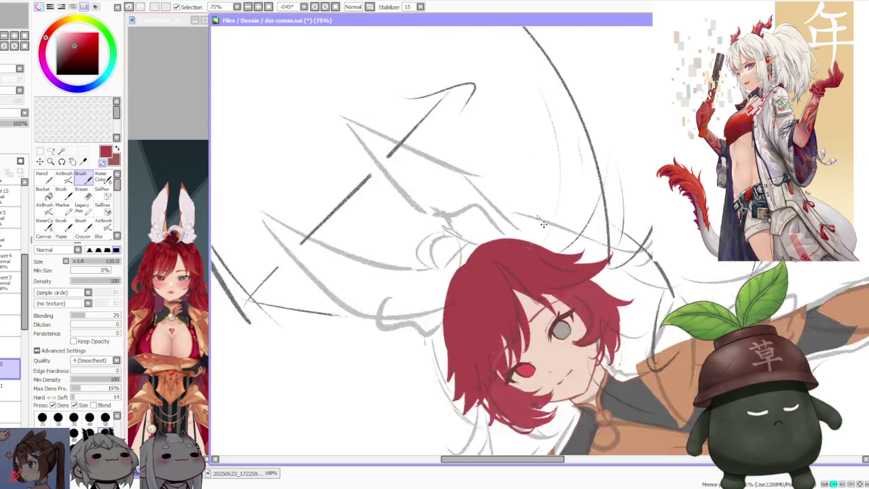
scroll(543, 224, down, 2)
click(353, 7)
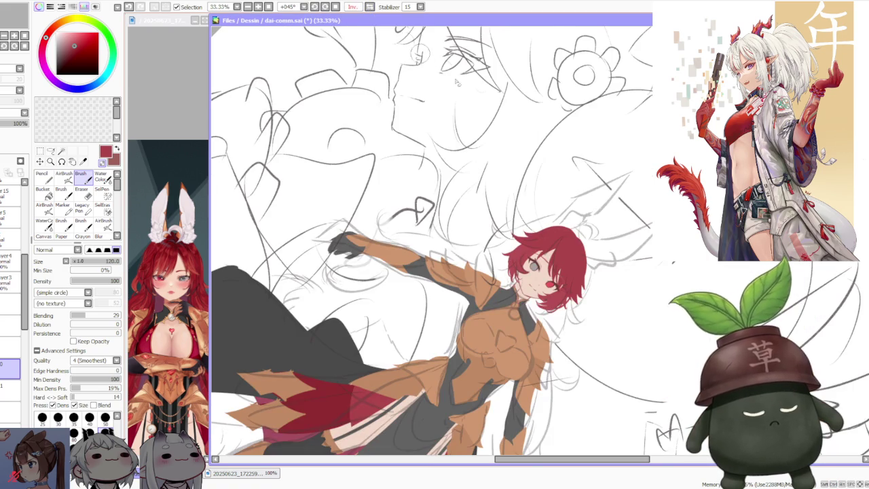
click(335, 7)
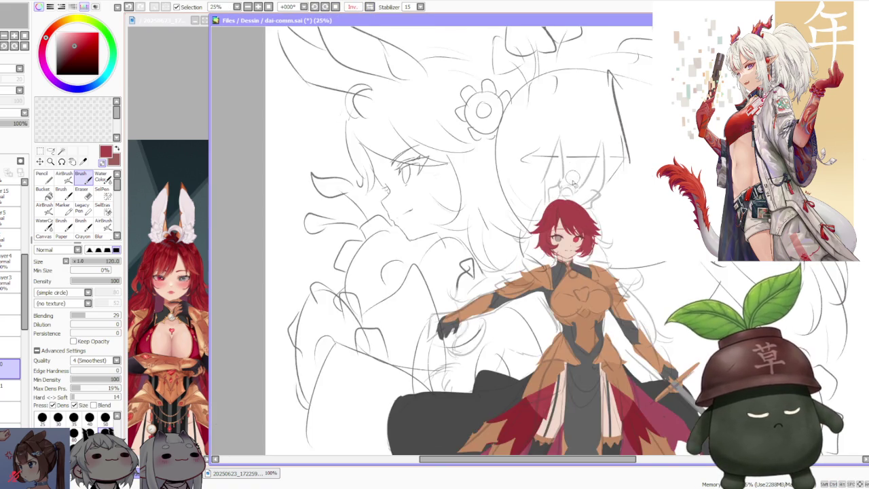
scroll(584, 184, up, 1)
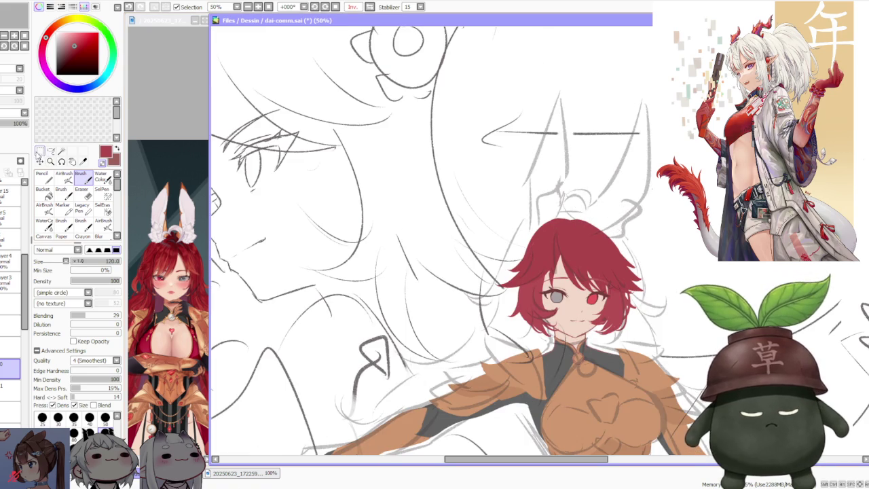
Free-deform the hair, shifting its top slightly right and down, and apply it
key(ctrl+t)
drag(573, 216, 577, 221)
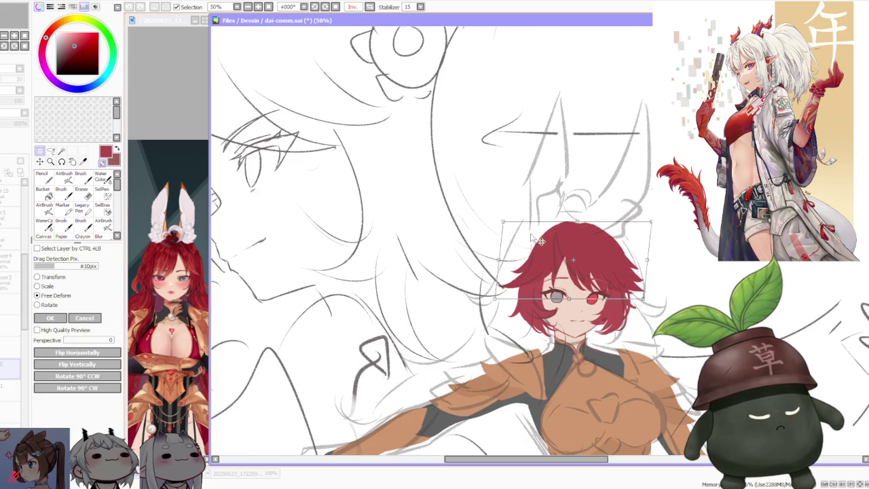
drag(502, 221, 500, 221)
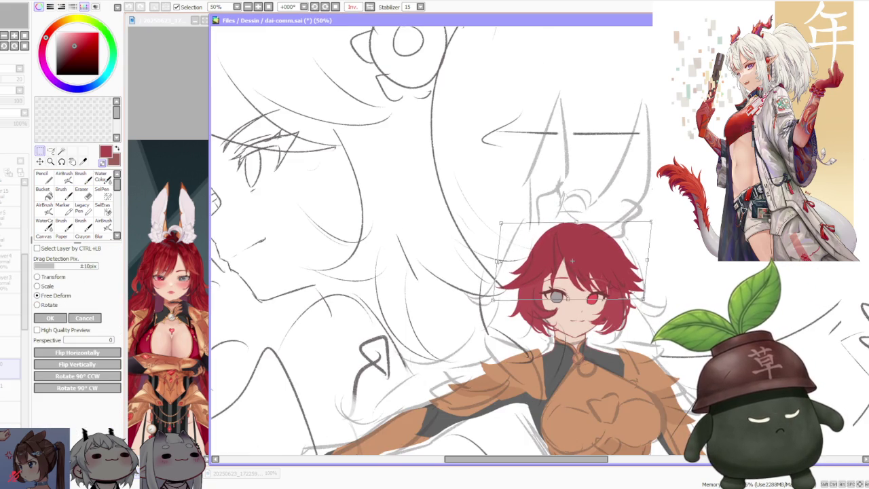
scroll(629, 231, down, 2)
scroll(632, 231, up, 2)
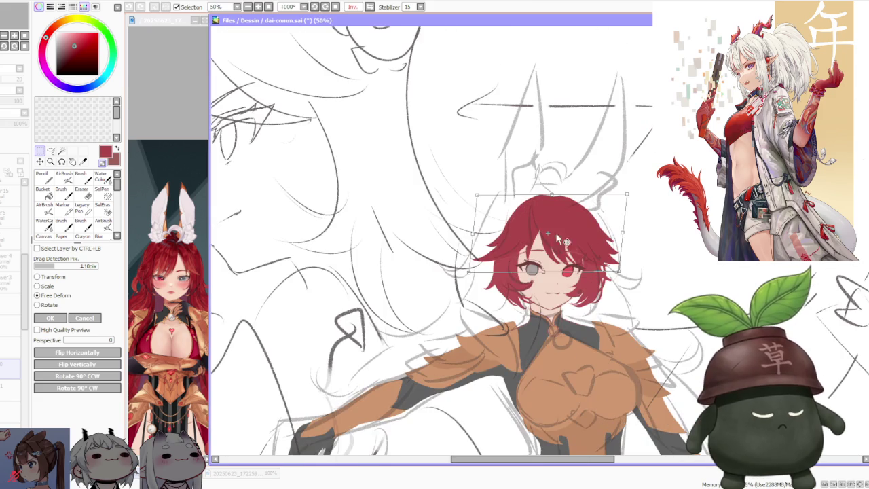
click(50, 319)
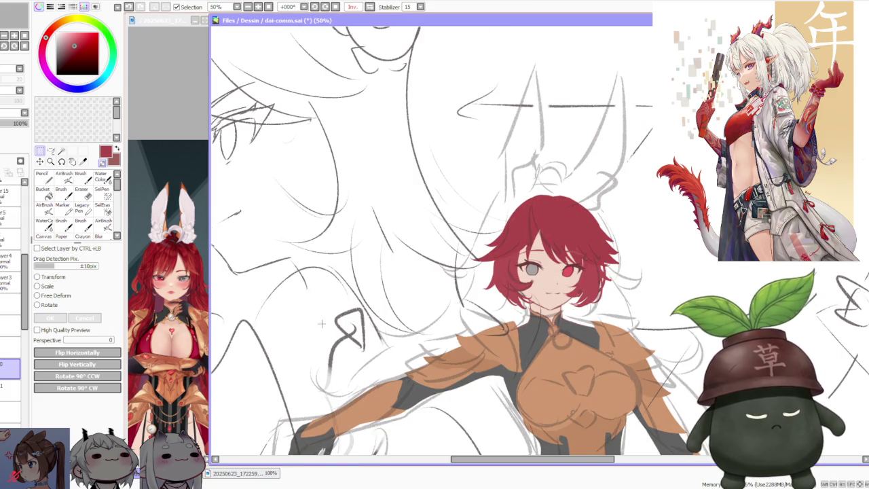
scroll(382, 356, down, 2)
scroll(396, 336, up, 2)
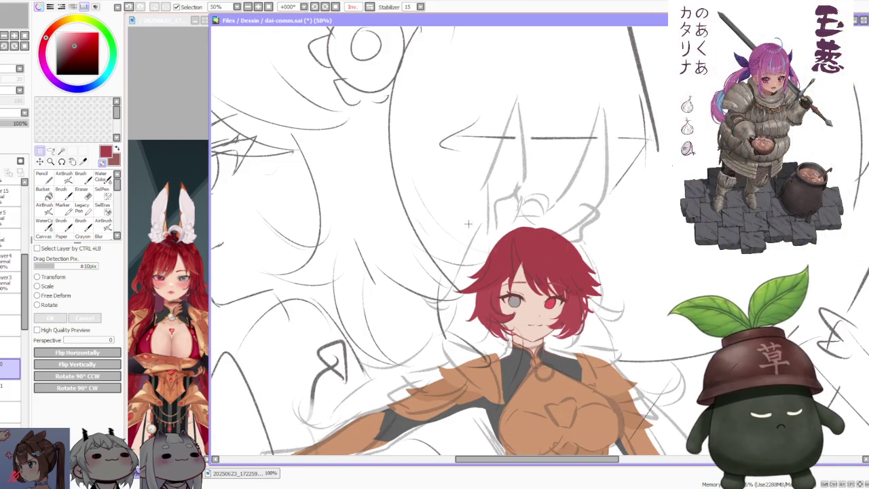
With the brush, compare the last hair stroke using undo/redo while zooming around the hair
key(b)
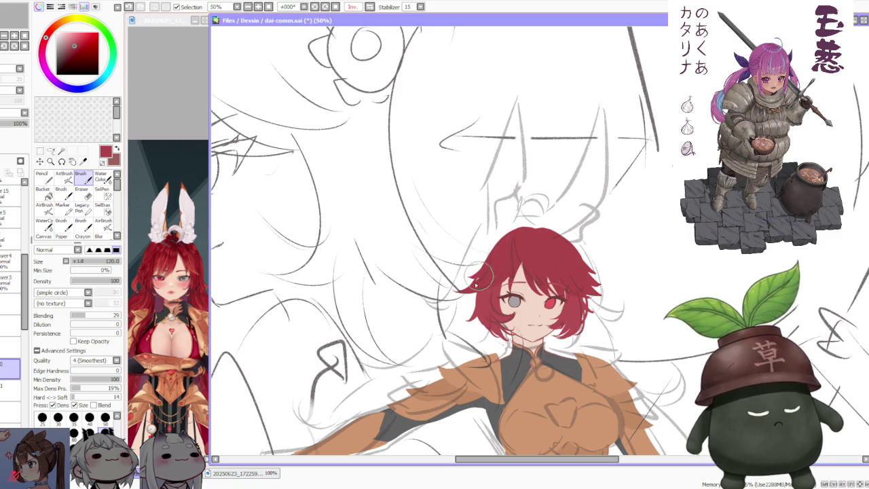
key(ctrl+z)
key(ctrl+y)
key(ctrl+z)
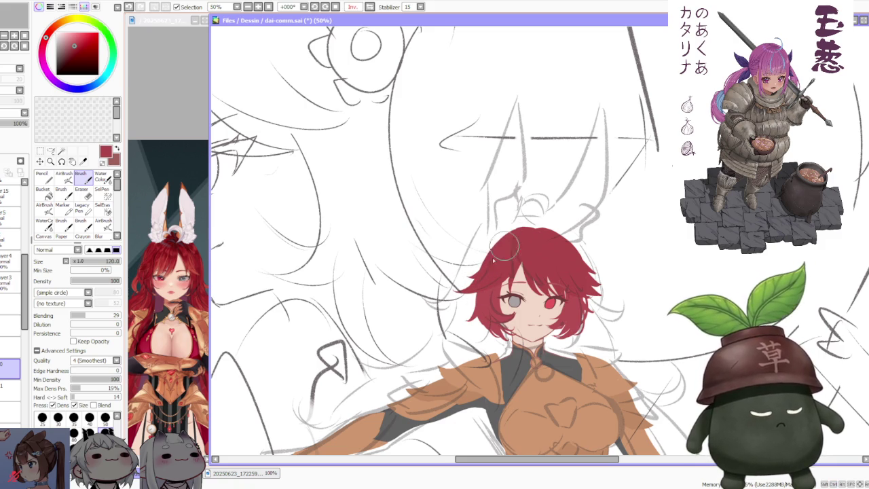
scroll(557, 204, down, 1)
scroll(579, 199, down, 1)
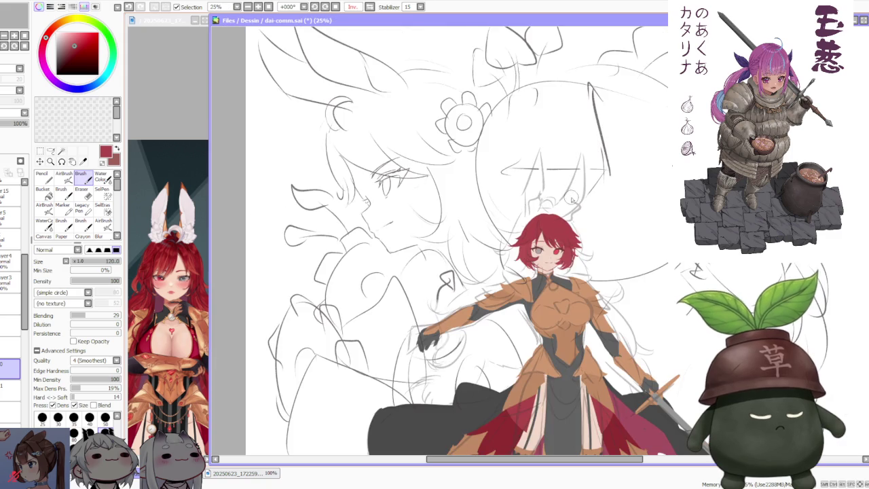
scroll(604, 201, up, 1)
scroll(587, 191, up, 2)
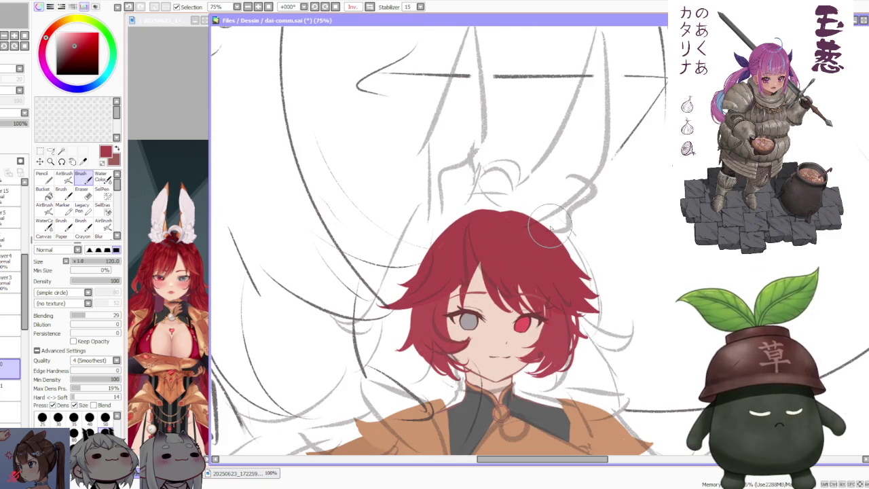
scroll(549, 229, down, 1)
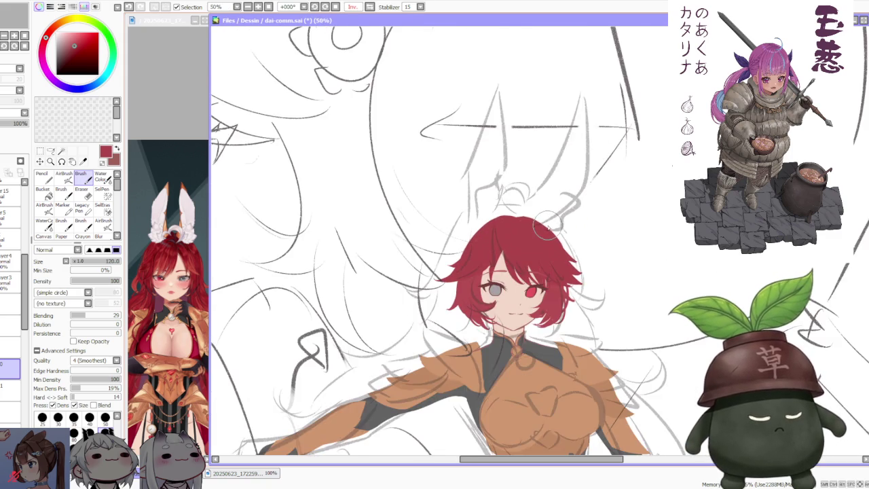
scroll(549, 230, up, 1)
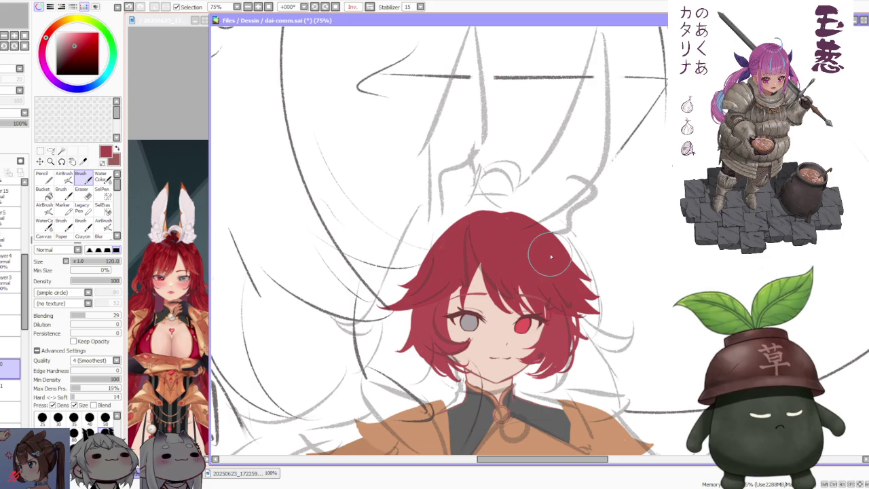
scroll(560, 255, down, 2)
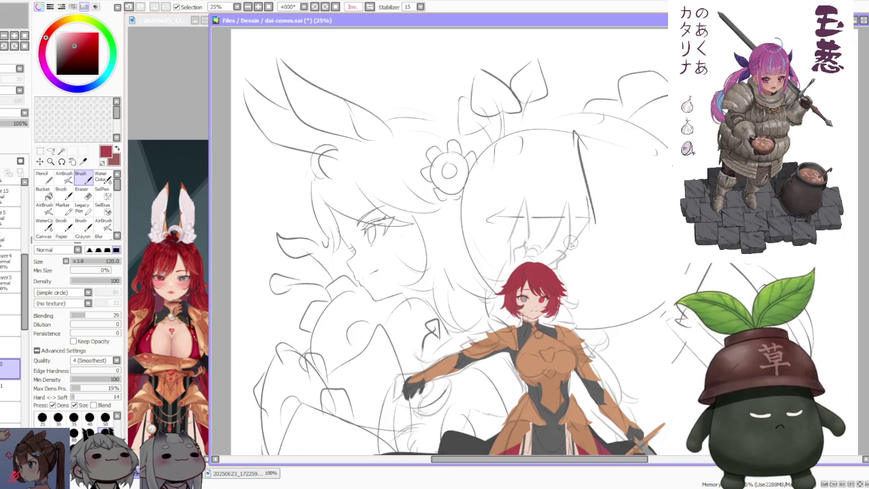
scroll(485, 232, down, 1)
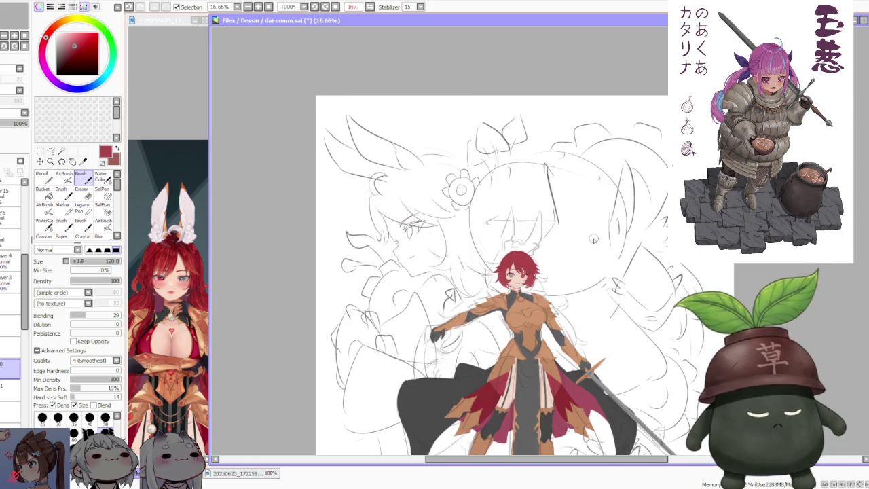
scroll(594, 240, up, 1)
scroll(494, 220, down, 1)
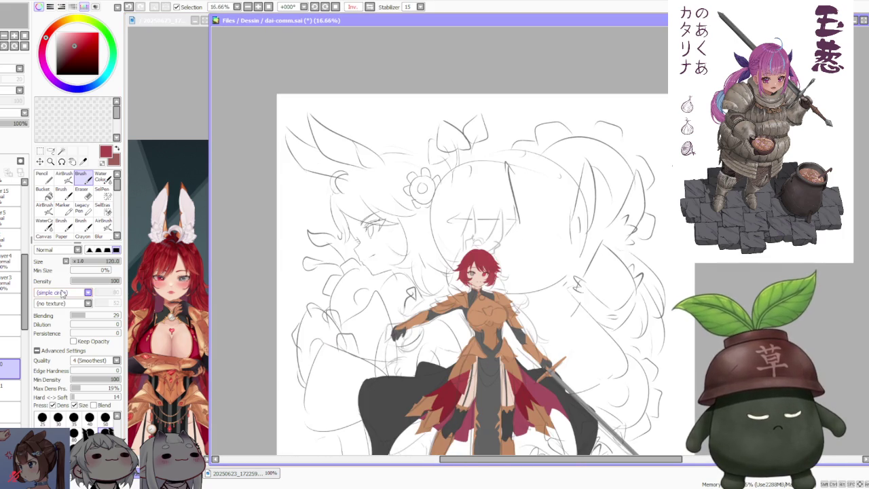
scroll(14, 326, down, 5)
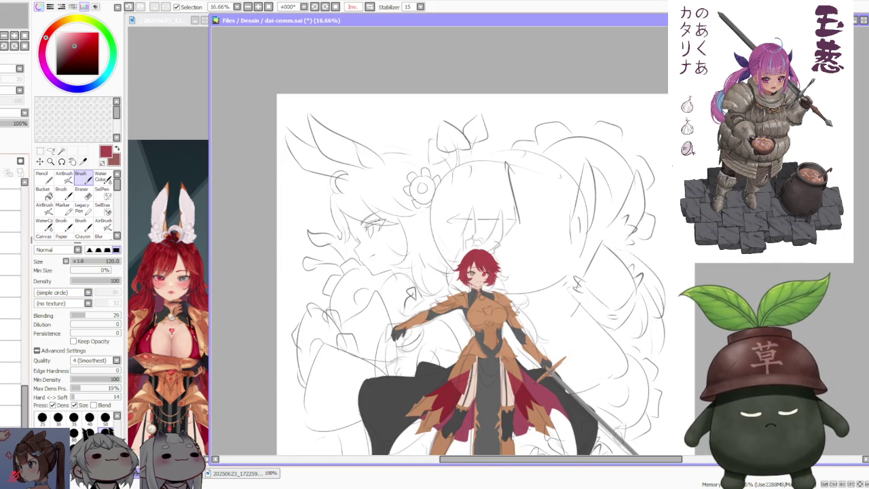
scroll(14, 326, down, 3)
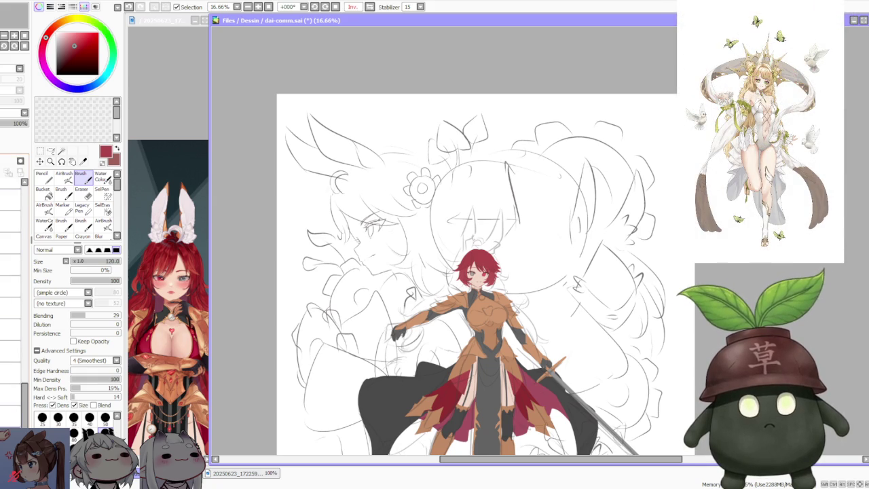
scroll(503, 223, up, 1)
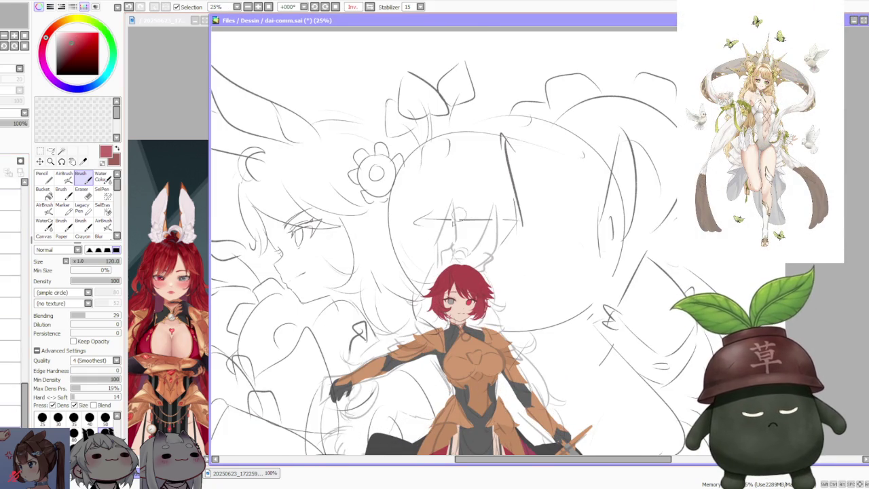
scroll(436, 251, up, 1)
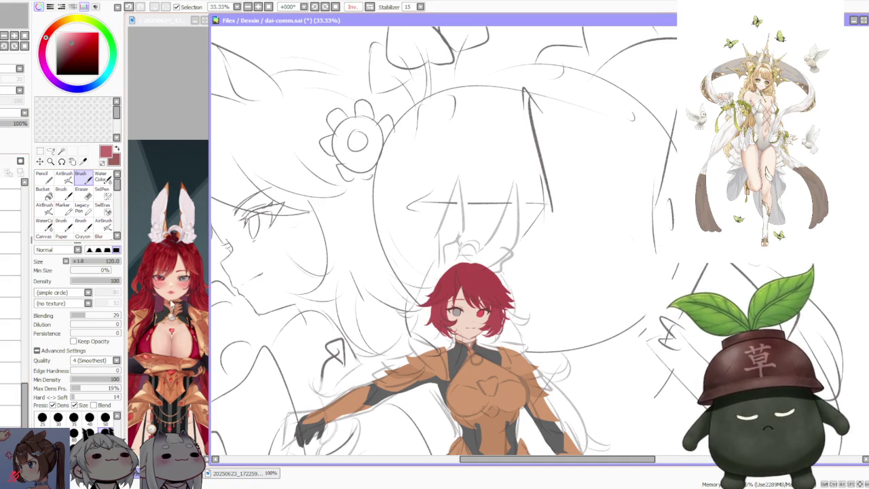
Paint and repeatedly redraw a loose red strand at the hair's top-left edge
key(ctrl+z)
drag(427, 295, 401, 316)
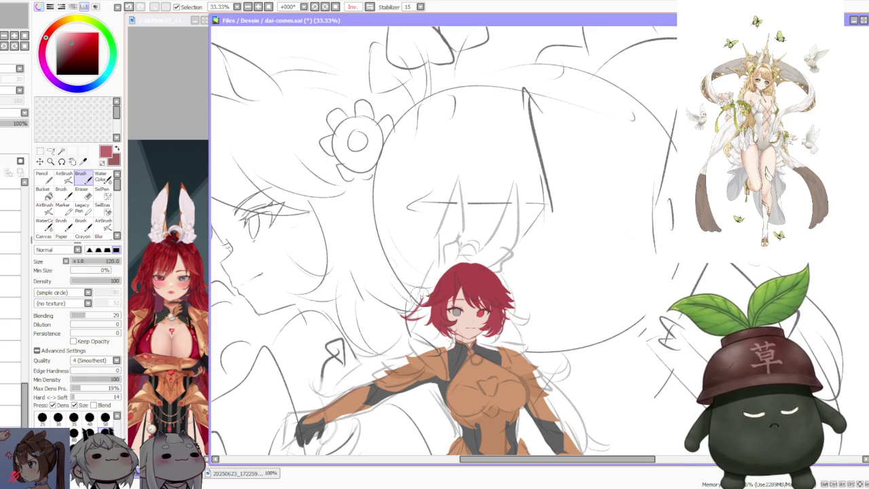
key(ctrl+z)
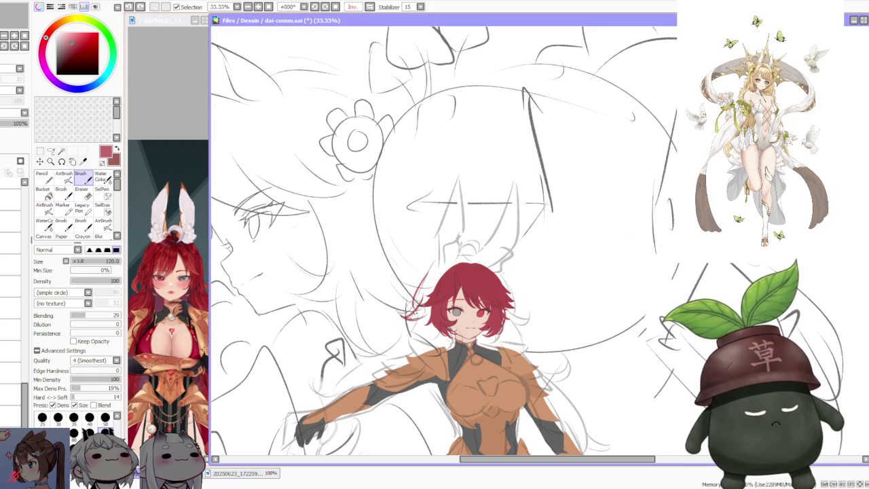
key(ctrl+z)
drag(446, 251, 426, 281)
key(ctrl+z)
mouse_move(475, 246)
mouse_down()
mouse_move(430, 279)
mouse_move(459, 258)
mouse_move(438, 273)
mouse_up()
key(ctrl+z)
mouse_move(496, 257)
mouse_down()
mouse_move(437, 275)
mouse_move(480, 264)
mouse_move(456, 252)
mouse_move(469, 279)
mouse_move(494, 271)
mouse_up()
key(ctrl+z)
key(ctrl+z)
key(ctrl+z)
key(ctrl+z)
key(ctrl+t)
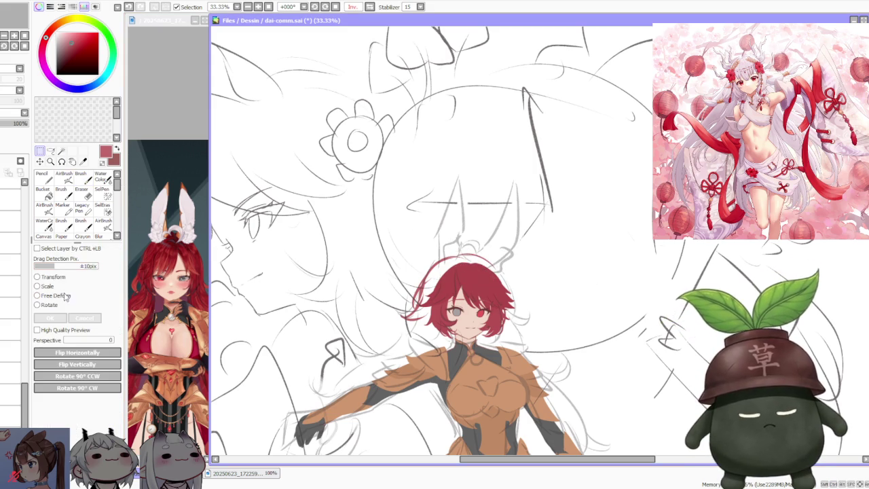
Lift the head's top-left and flatten its top-right corner, then commit the deformation
drag(399, 253, 404, 255)
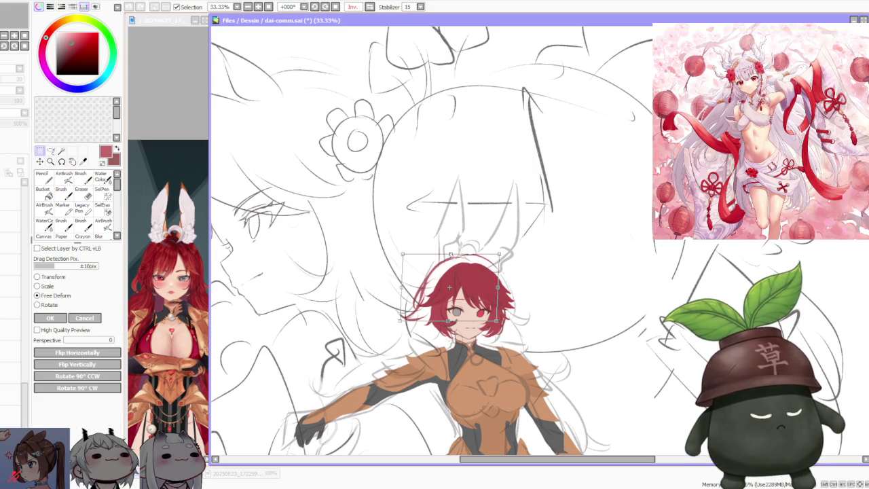
drag(497, 253, 499, 260)
drag(404, 255, 407, 253)
drag(500, 259, 501, 265)
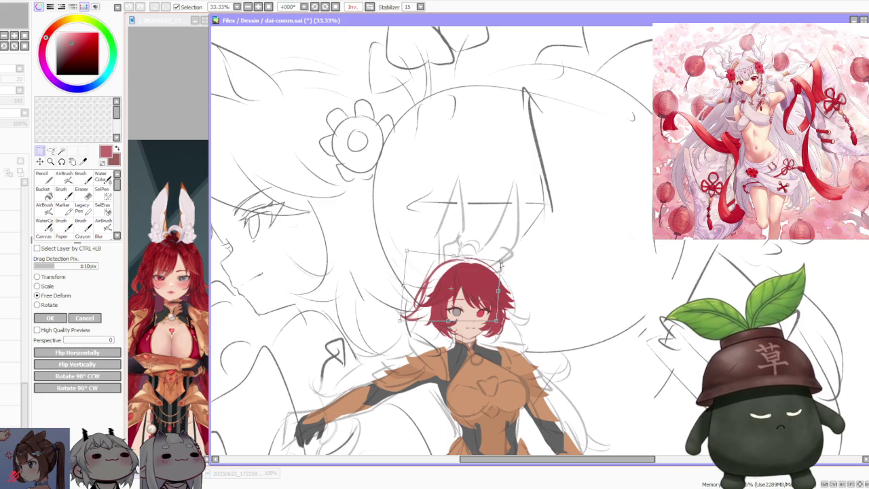
drag(405, 251, 407, 252)
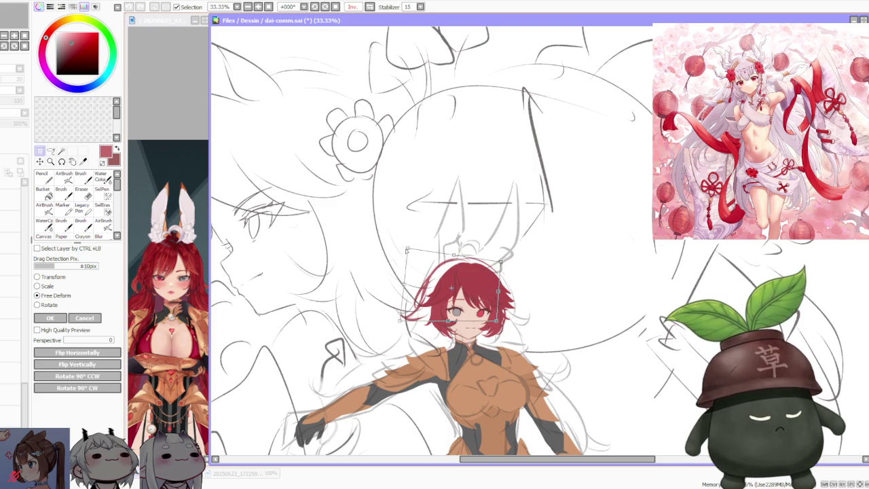
key(Return)
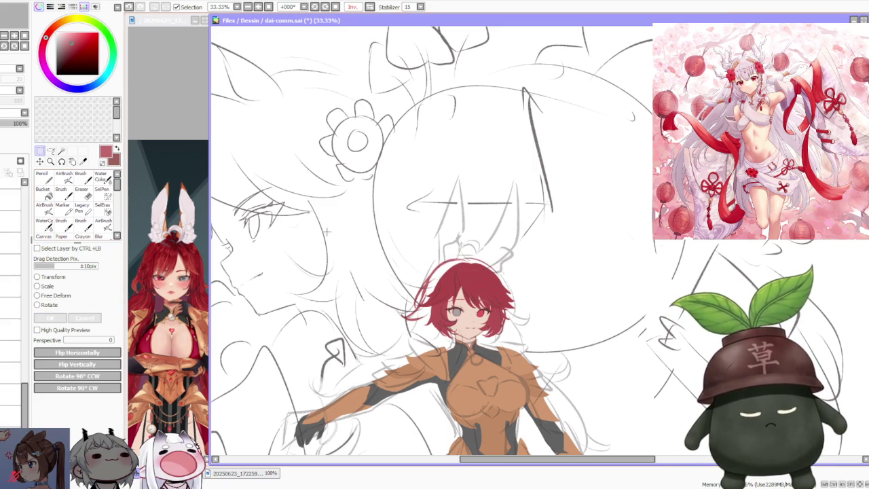
With the brush, paint and redraw a curving red strand along the hair's left edge
click(82, 175)
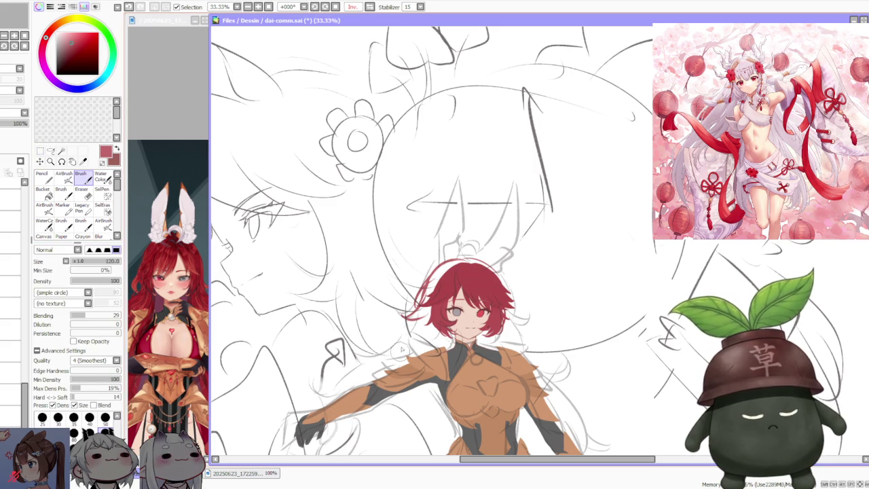
drag(417, 309, 358, 361)
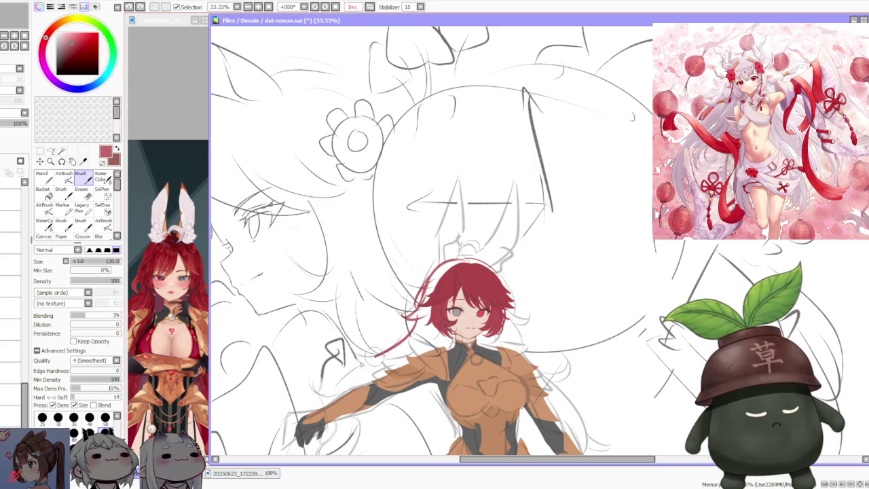
drag(310, 375, 405, 343)
key(ctrl+z)
drag(311, 407, 388, 367)
key(ctrl+z)
drag(314, 390, 343, 348)
key(ctrl+z)
drag(317, 387, 343, 351)
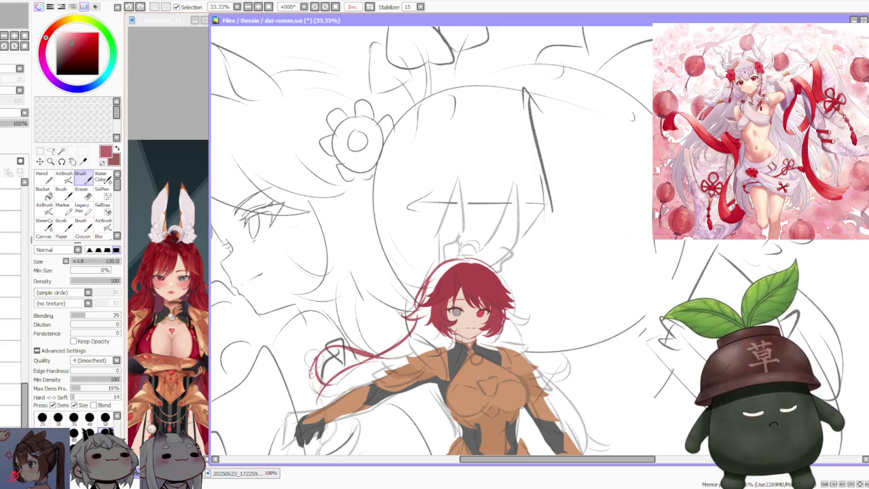
key(ctrl+z)
mouse_move(316, 388)
mouse_down()
mouse_move(328, 367)
mouse_move(403, 341)
mouse_up()
Paint red strands beside the face and along the head's top-left, then zoom out
key(ctrl+z)
drag(371, 367, 434, 300)
key(ctrl+z)
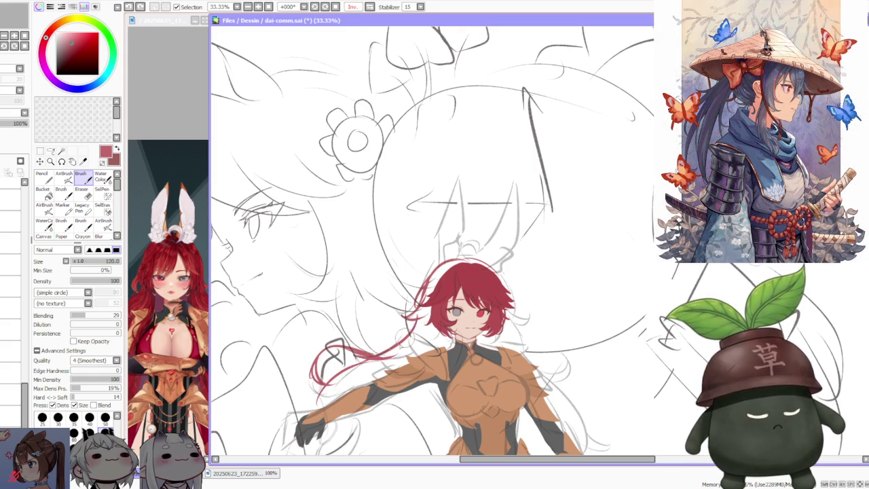
drag(421, 338, 430, 330)
drag(405, 369, 440, 309)
key(ctrl+z)
drag(406, 359, 432, 326)
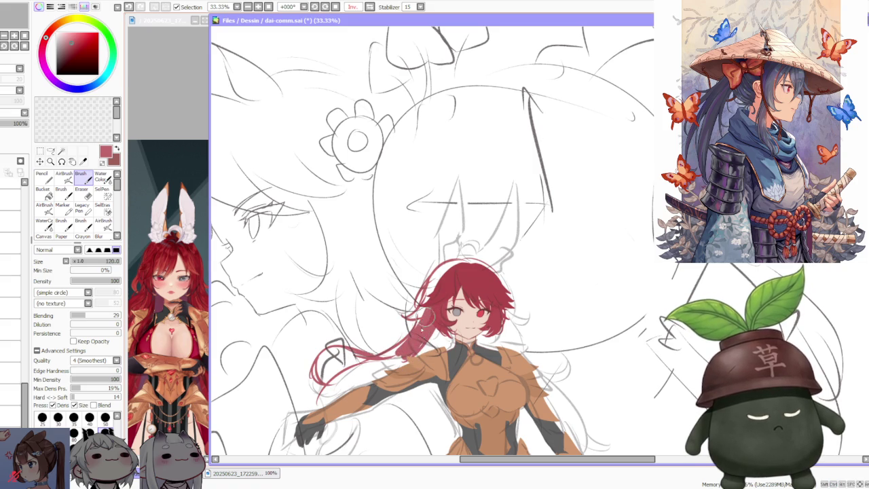
key(ctrl+z)
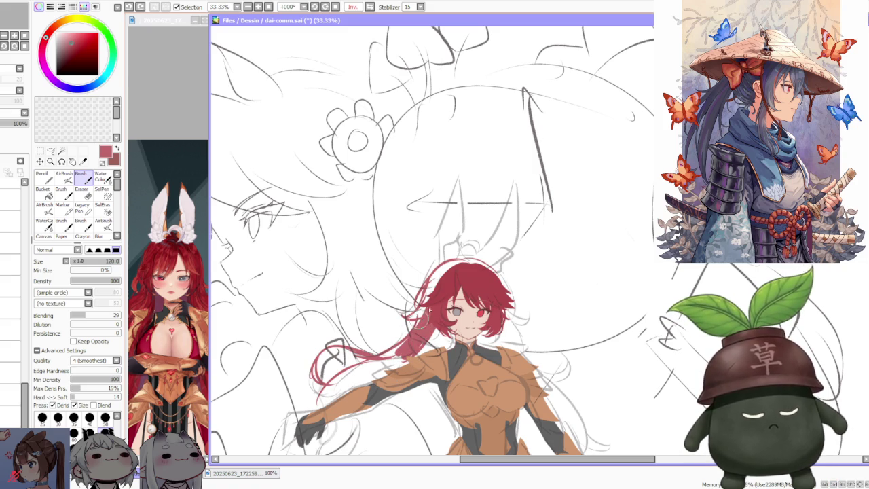
drag(430, 321, 436, 310)
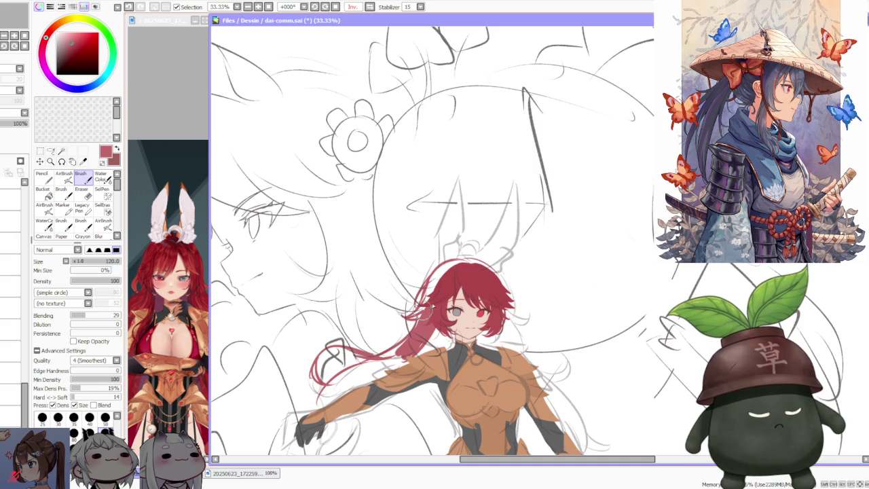
drag(430, 307, 443, 269)
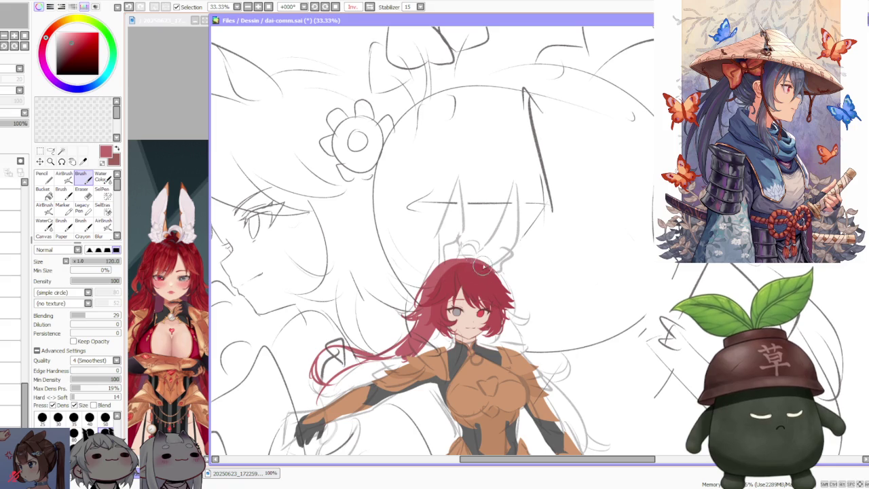
key(minus)
key(minus)
Remove stray strokes and paint a red strand curving down-left past the arm
scroll(438, 289, up, 1)
scroll(442, 282, down, 1)
scroll(445, 271, up, 1)
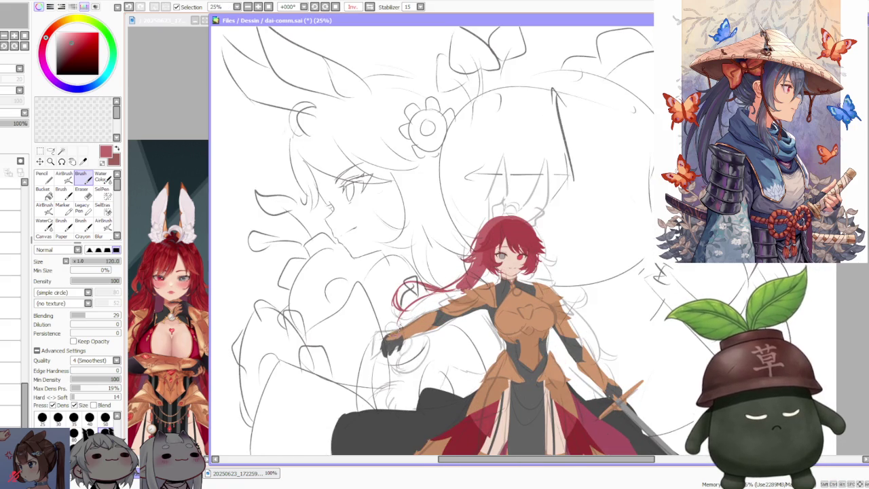
key(ctrl+z)
drag(362, 331, 385, 355)
key(ctrl+z)
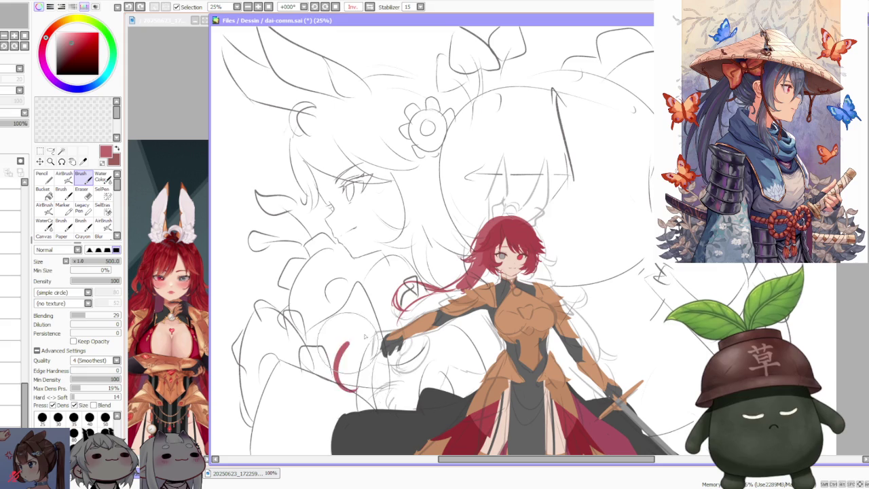
drag(399, 328, 341, 382)
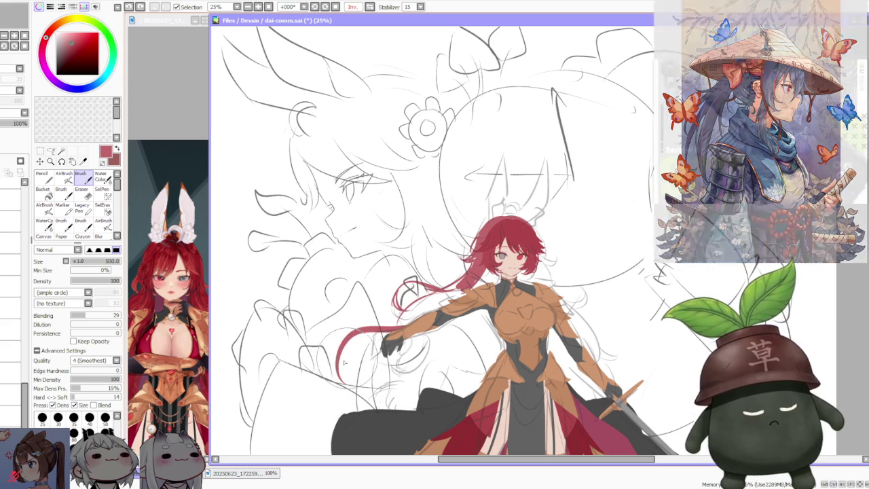
Redraw the long strand sweeping from the shoulder down-left, ending in a curl
drag(435, 288, 400, 312)
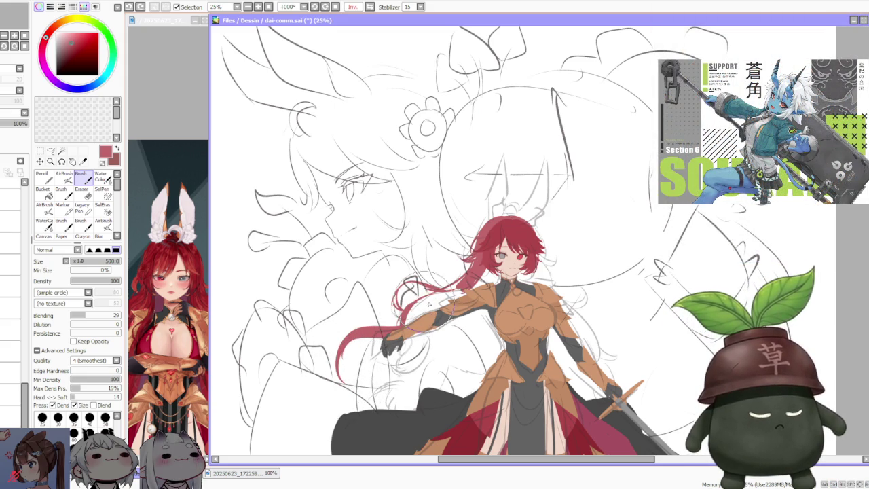
drag(468, 253, 403, 306)
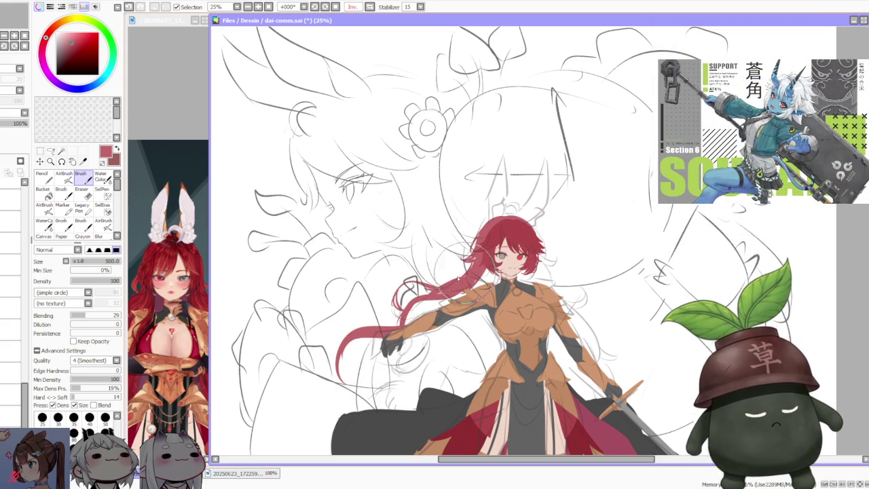
drag(475, 262, 428, 306)
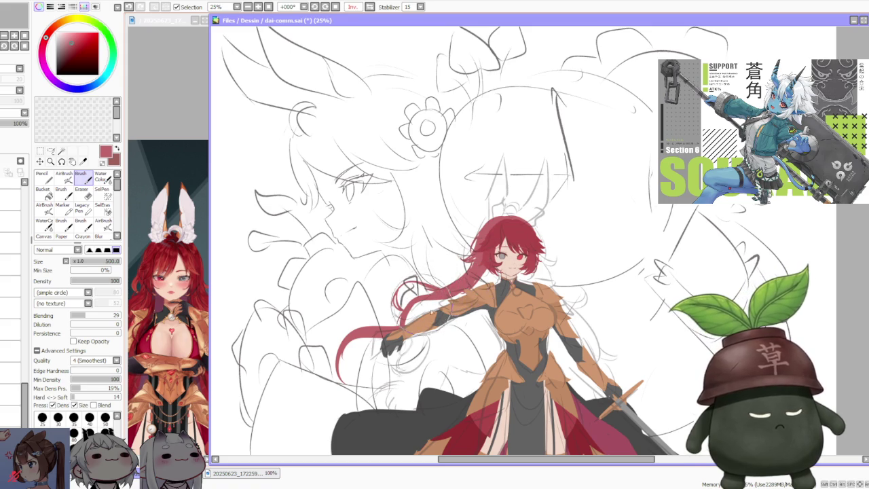
mouse_move(475, 259)
mouse_down()
mouse_move(427, 323)
mouse_move(319, 377)
mouse_up()
drag(369, 320, 320, 377)
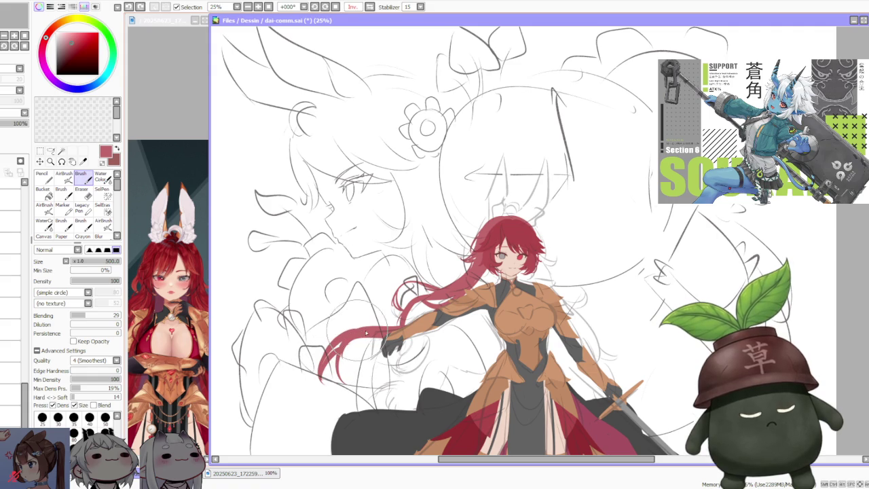
drag(370, 323, 345, 360)
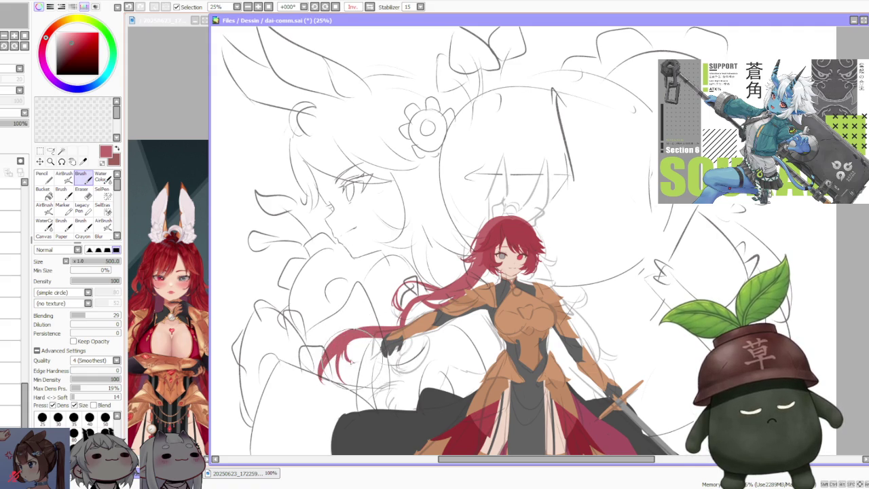
mouse_move(370, 326)
mouse_down()
mouse_move(318, 377)
mouse_move(326, 420)
mouse_up()
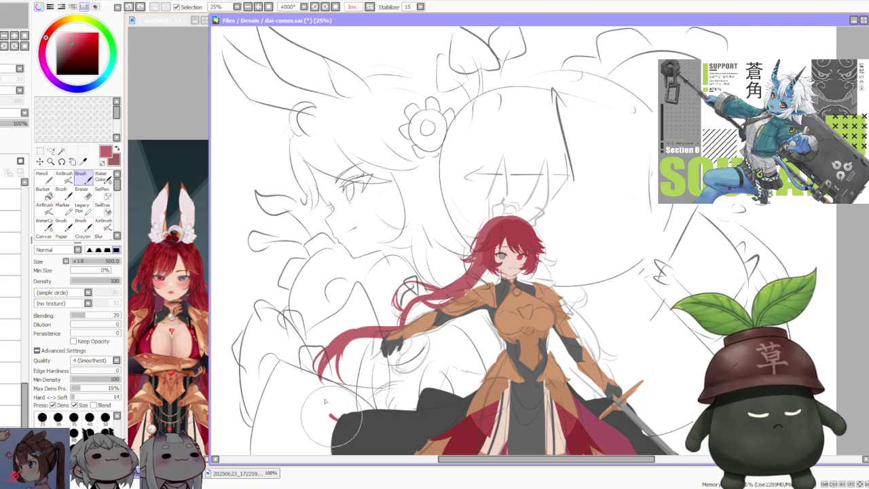
drag(390, 332, 327, 415)
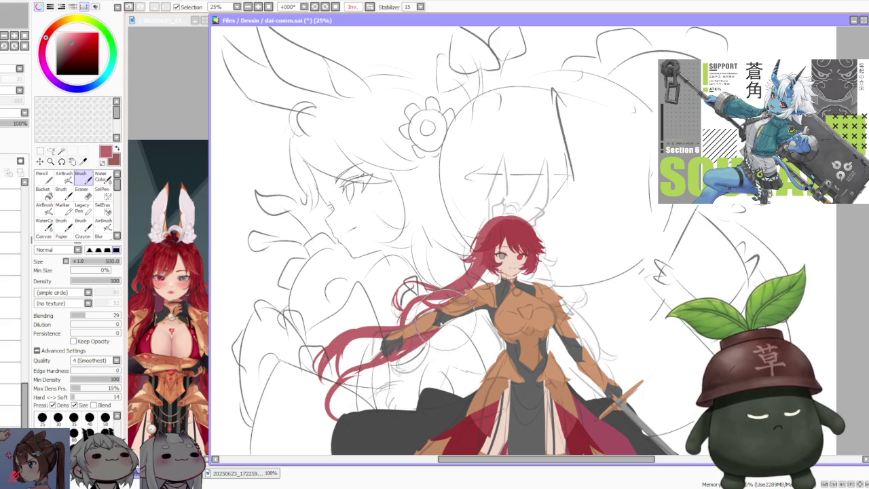
scroll(496, 280, down, 1)
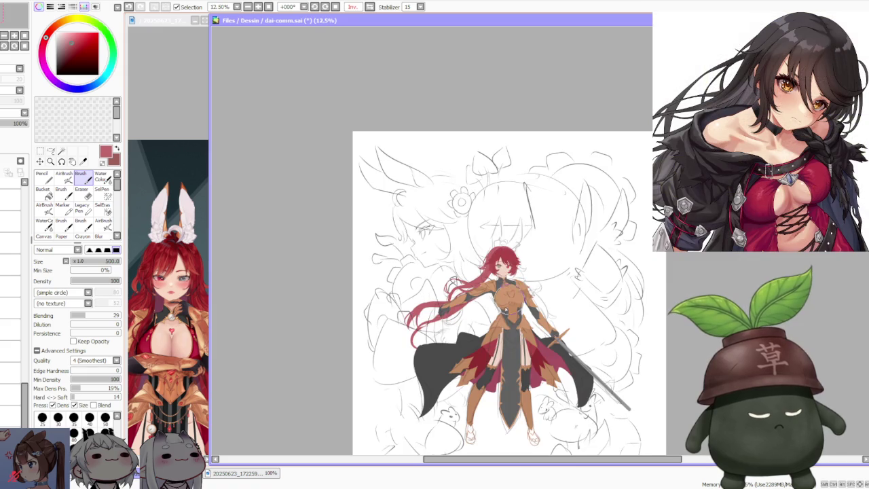
Zoom the reference and canvas views, then undo the stray pink chest lines and latest hair stroke
click(170, 360)
scroll(176, 374, down, 2)
scroll(183, 394, down, 1)
scroll(194, 408, up, 1)
scroll(186, 408, up, 1)
scroll(187, 407, up, 1)
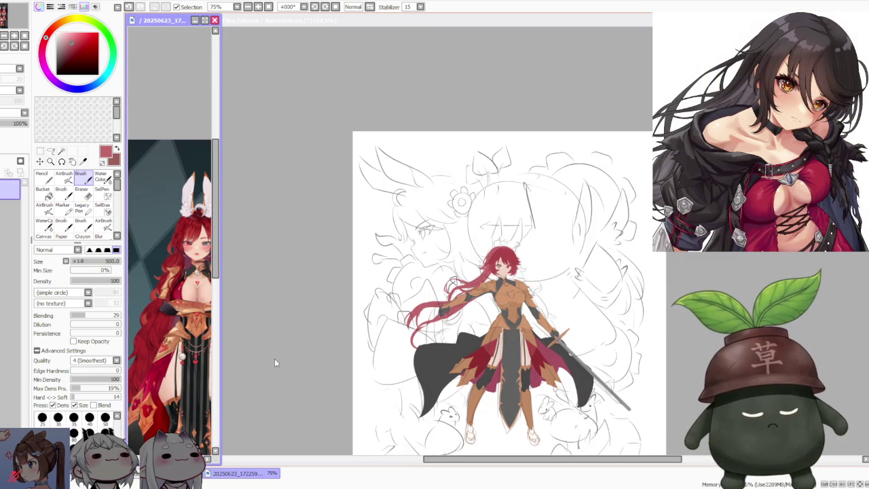
click(276, 360)
scroll(442, 305, up, 1)
key(ctrl+z)
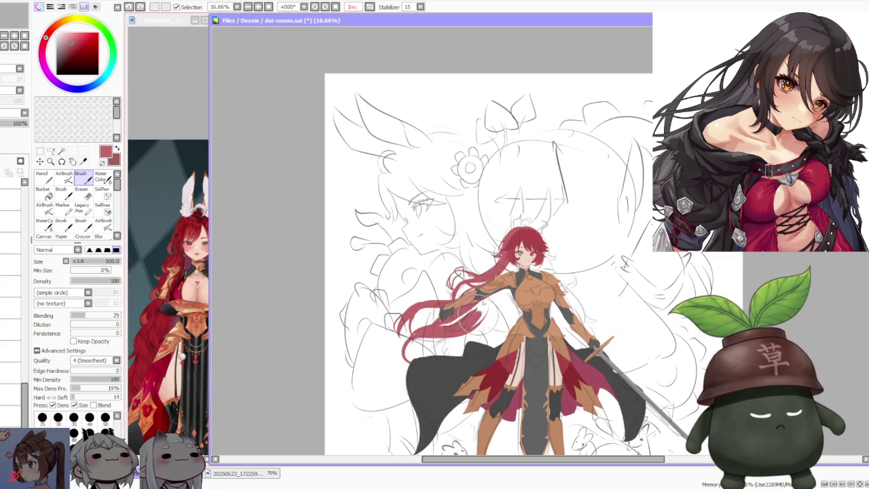
key(ctrl+z)
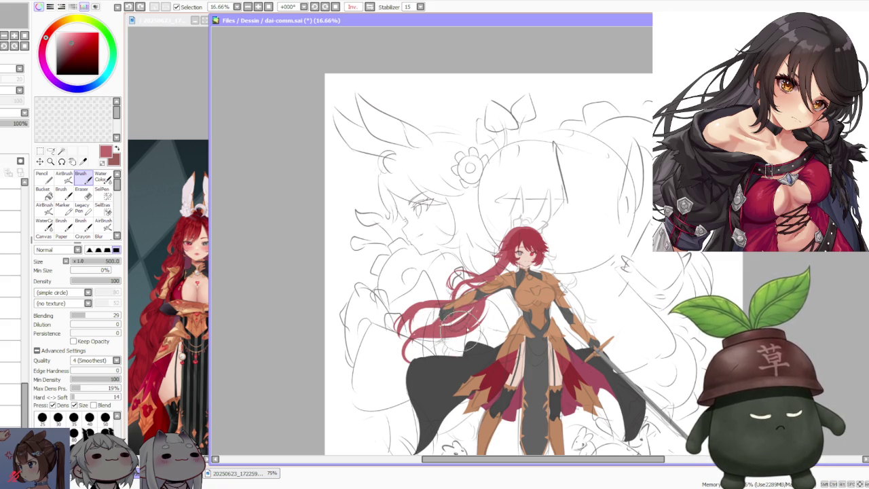
Repeatedly redraw and undo the red hair stroke beside the outstretched arm
key(ctrl+z)
drag(435, 349, 414, 360)
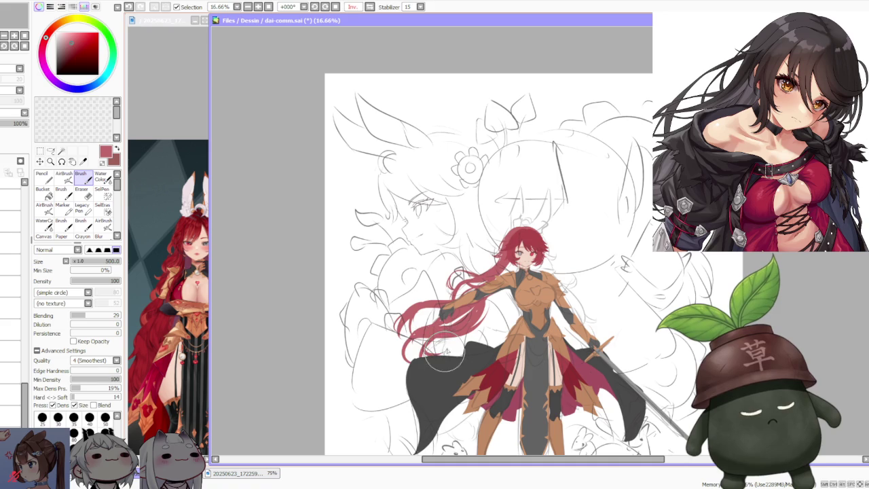
key(ctrl+z)
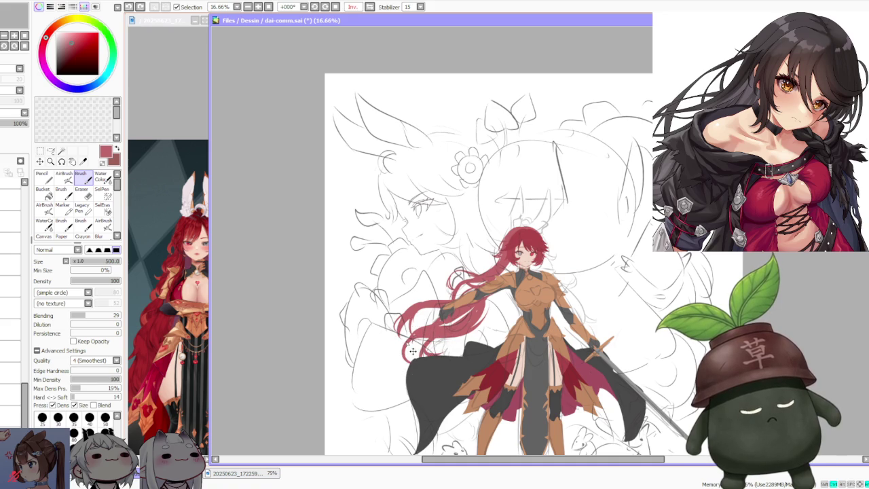
key(ctrl+z)
mouse_move(420, 360)
mouse_down()
mouse_move(387, 333)
mouse_move(398, 353)
mouse_up()
key(ctrl+z)
Test more strokes on the flowing hair and by the left shoulder, undoing each
key(ctrl+z)
key(ctrl+z)
mouse_move(411, 322)
mouse_down()
mouse_move(393, 357)
mouse_move(404, 360)
mouse_up()
key(ctrl+z)
drag(400, 323, 380, 356)
key(ctrl+z)
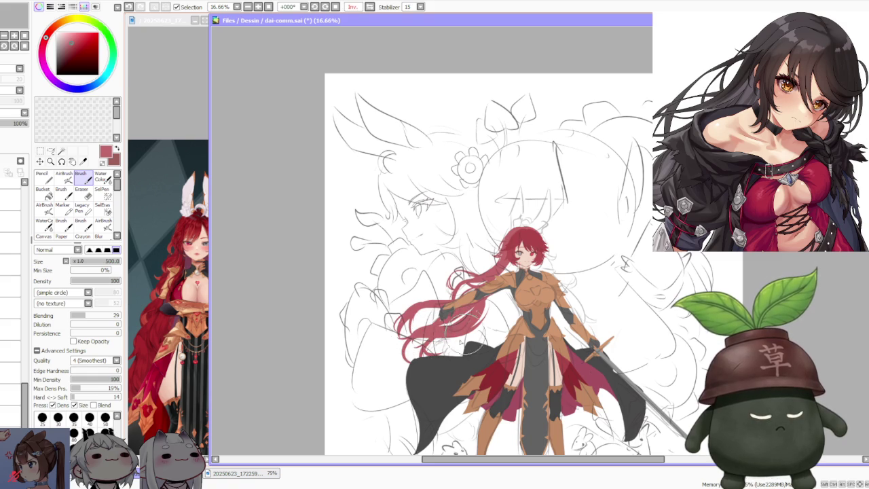
drag(482, 298, 496, 323)
key(ctrl+z)
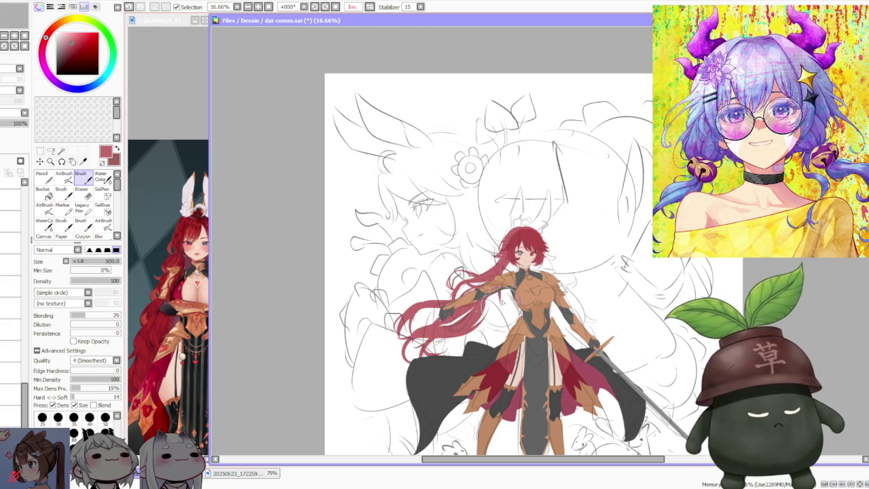
drag(483, 299, 511, 293)
key(ctrl+z)
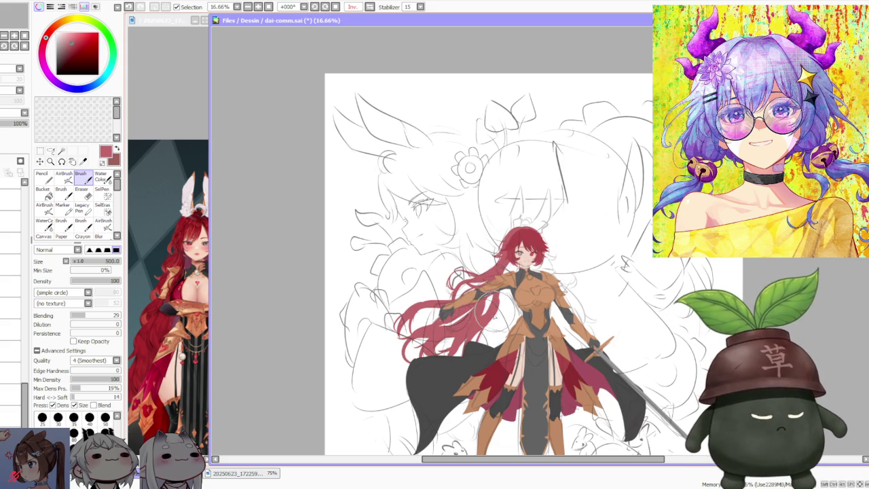
scroll(495, 279, down, 2)
scroll(442, 299, up, 1)
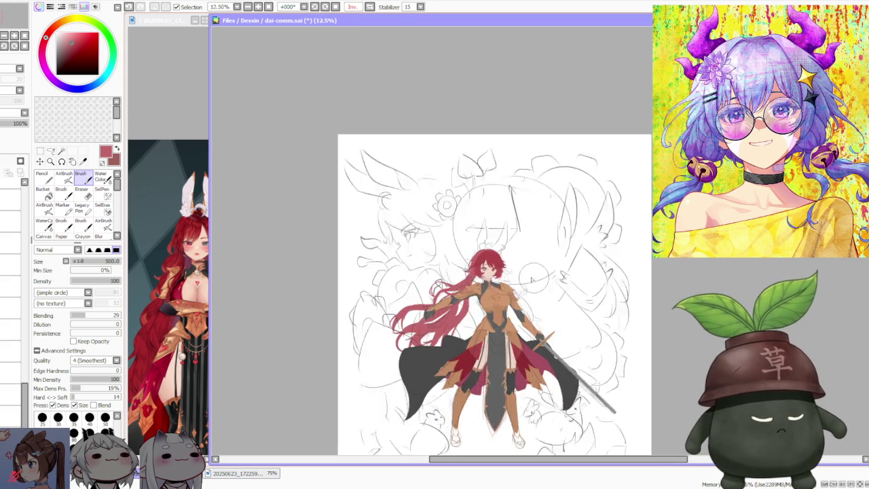
scroll(408, 319, up, 1)
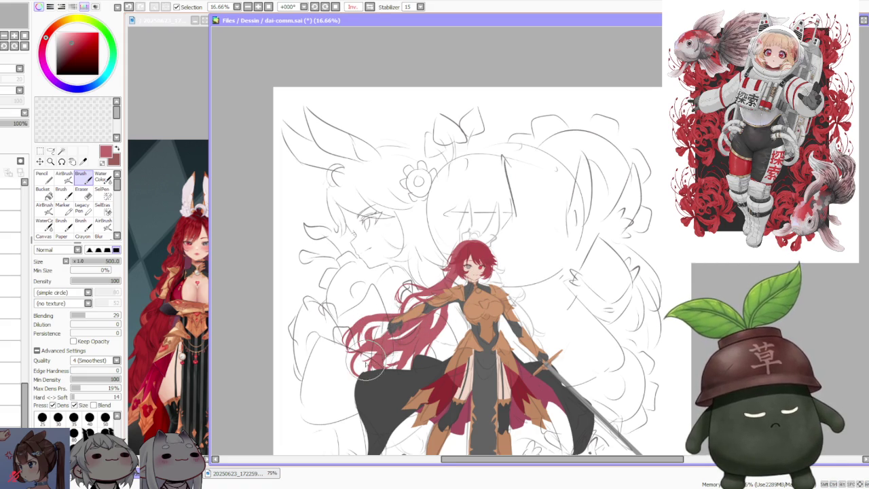
scroll(371, 360, down, 1)
scroll(370, 360, up, 1)
scroll(370, 360, up, 1)
scroll(370, 360, down, 1)
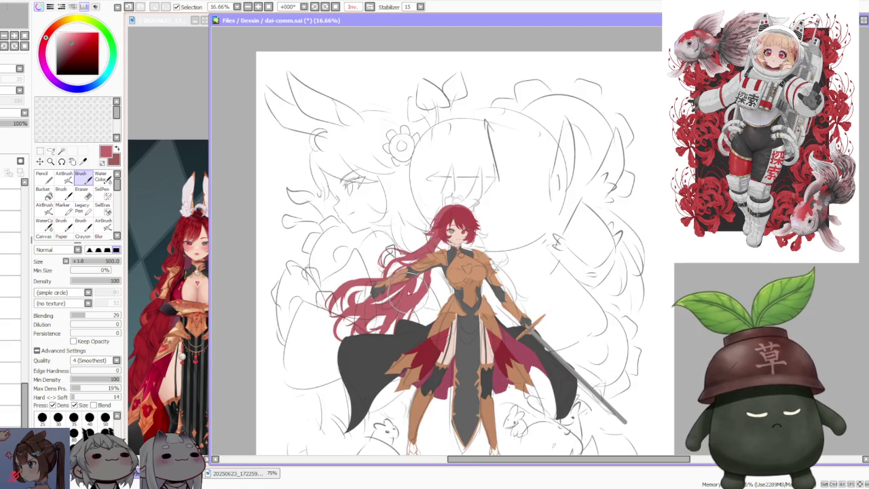
scroll(345, 286, up, 1)
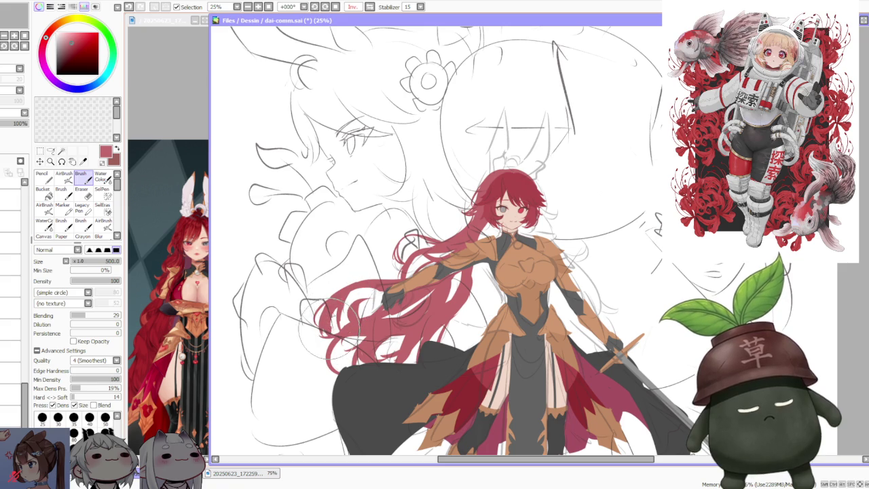
key(minus)
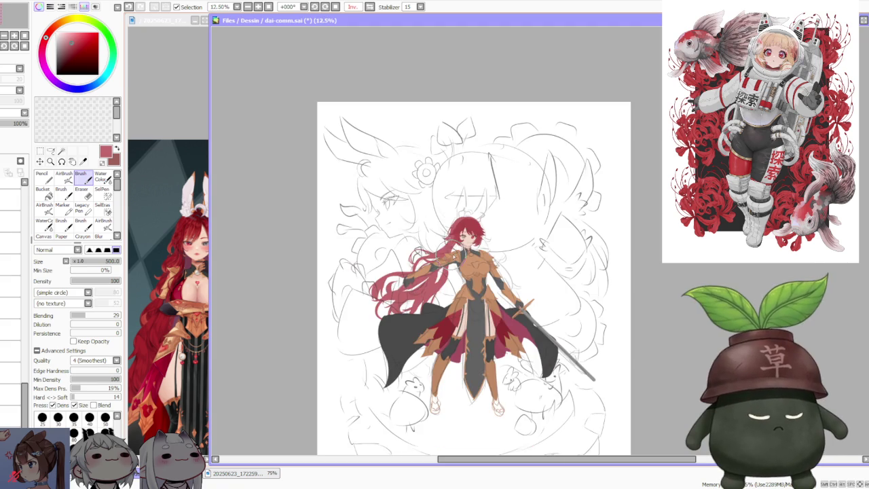
scroll(473, 268, up, 1)
scroll(435, 277, up, 1)
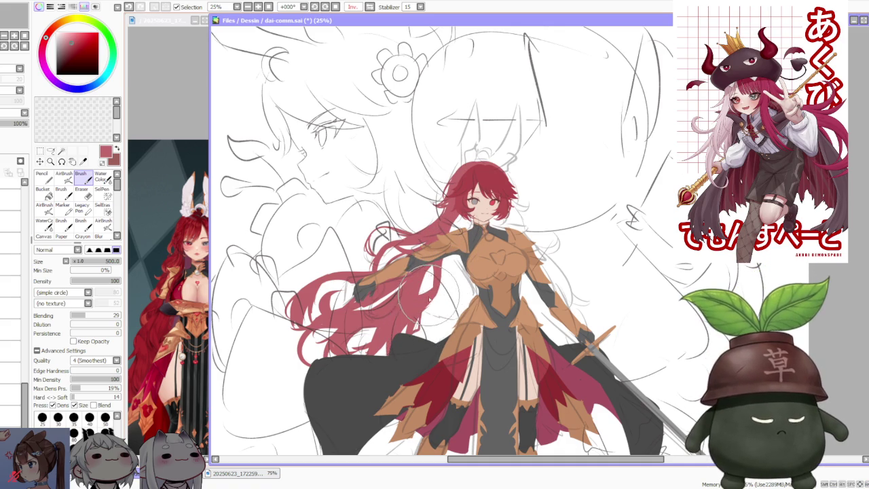
mouse_move(425, 319)
mouse_down()
mouse_move(411, 347)
mouse_move(408, 335)
mouse_move(418, 334)
mouse_up()
Restore the dark grey lower-cloak fill and zoom in and out to inspect it
key(ctrl+z)
key(ctrl+z)
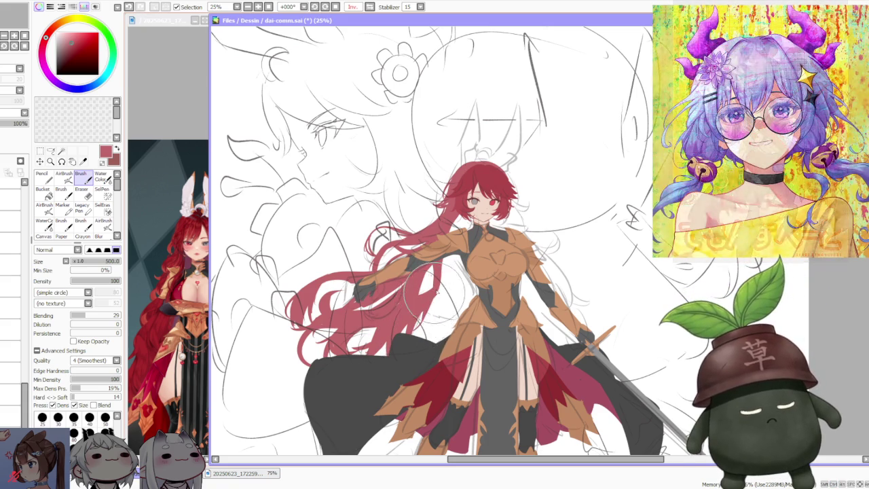
scroll(431, 280, up, 1)
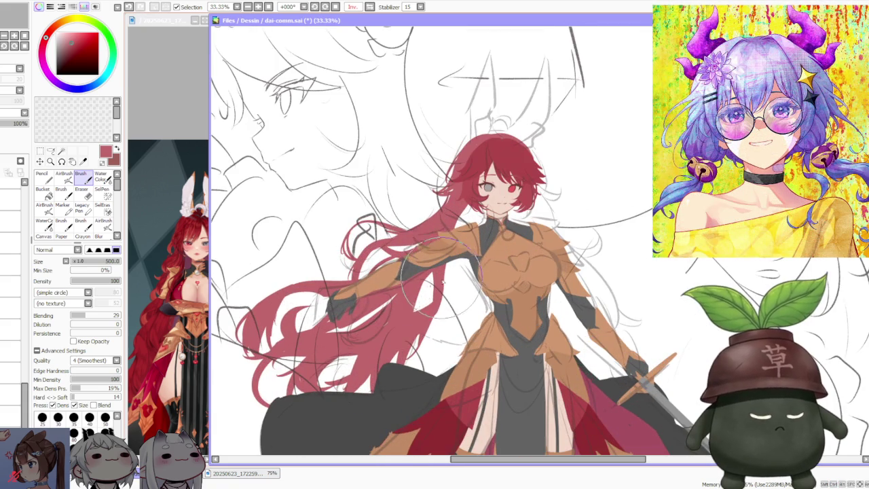
scroll(435, 272, down, 2)
scroll(449, 255, up, 2)
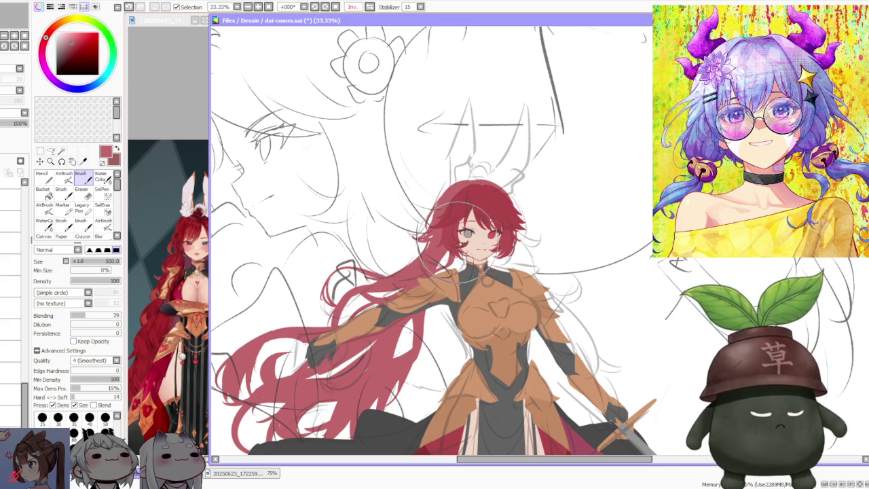
scroll(469, 224, down, 2)
scroll(489, 190, up, 1)
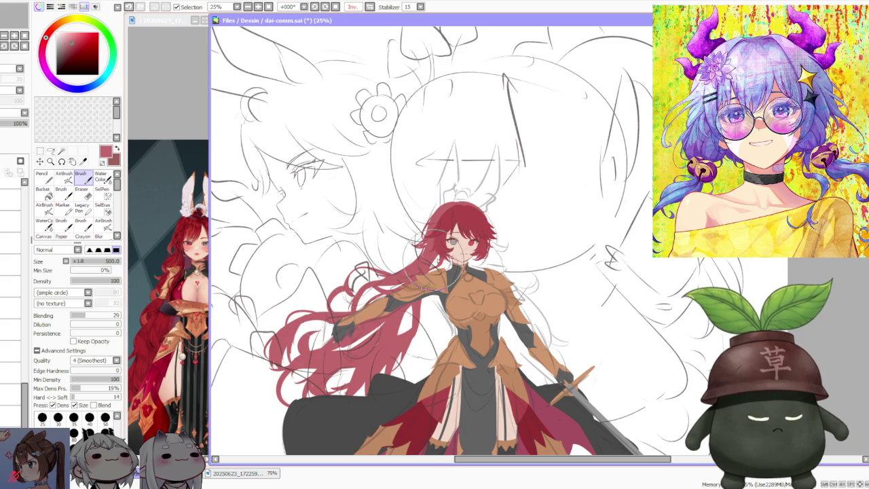
scroll(348, 304, down, 2)
scroll(379, 314, up, 2)
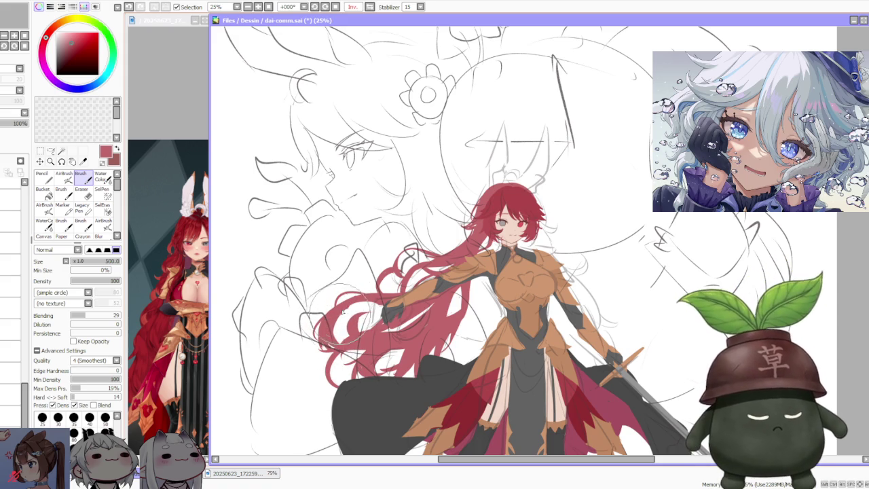
scroll(435, 272, down, 1)
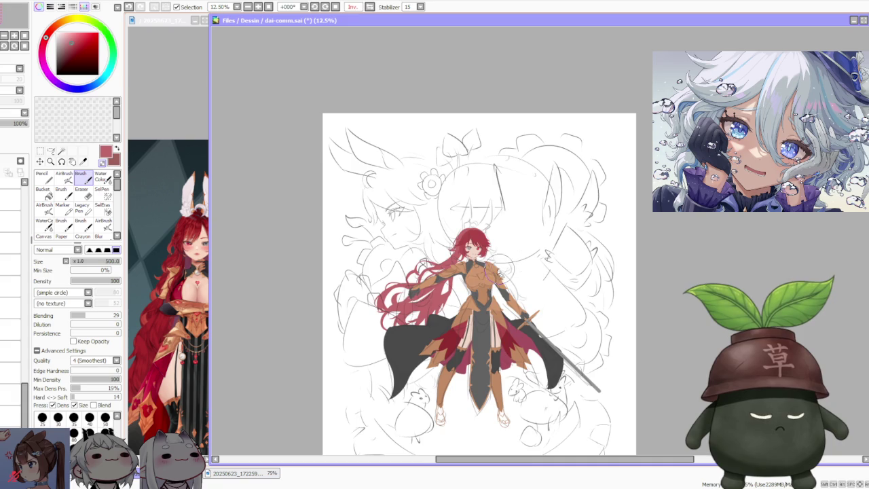
scroll(482, 268, up, 1)
Mirror the canvas horizontally and remove the pink necklace lines from the chest
click(370, 7)
scroll(588, 152, down, 1)
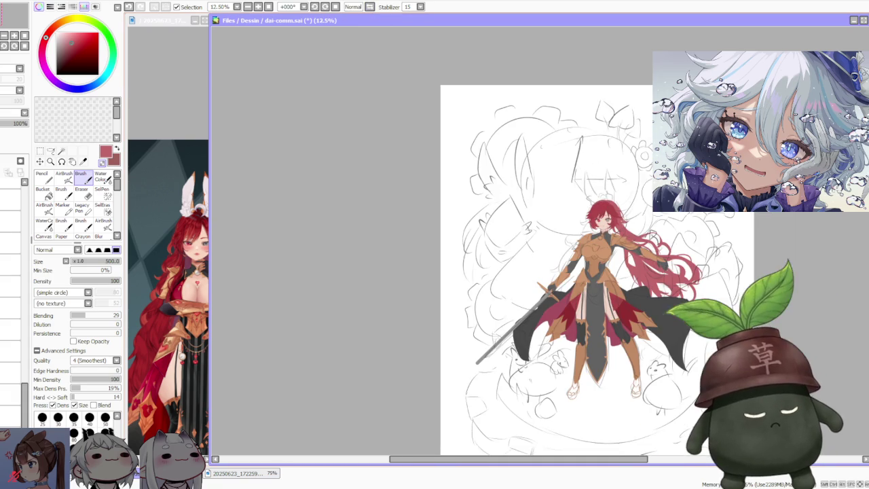
scroll(647, 246, up, 1)
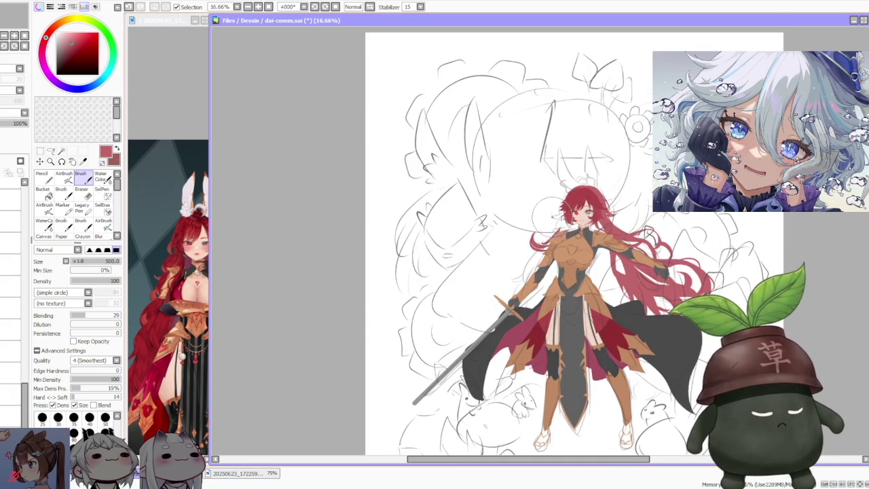
scroll(548, 216, up, 2)
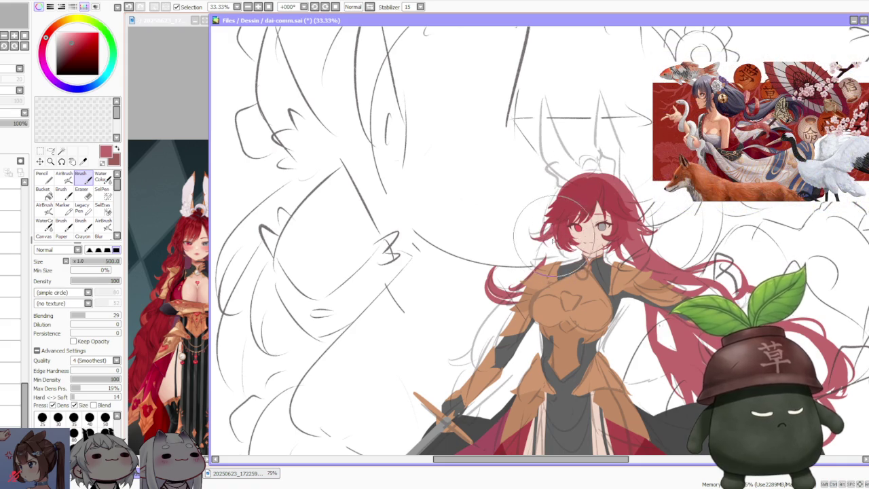
key(ctrl+y)
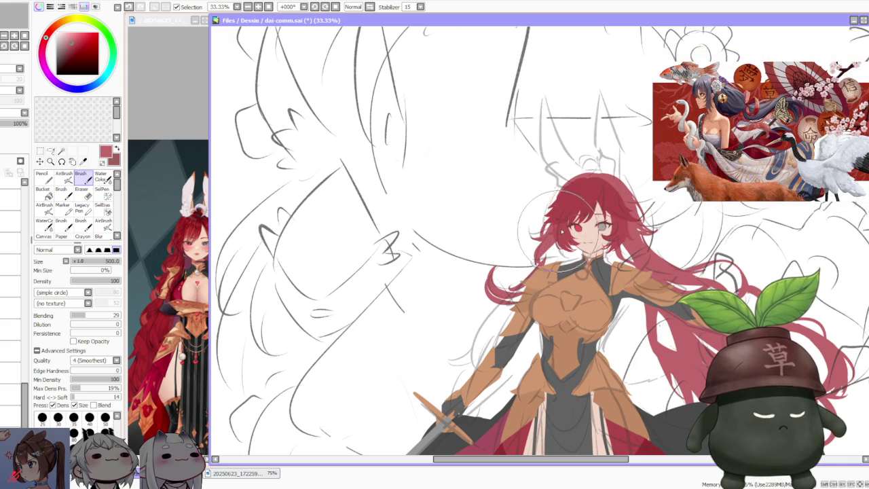
key(ctrl+y)
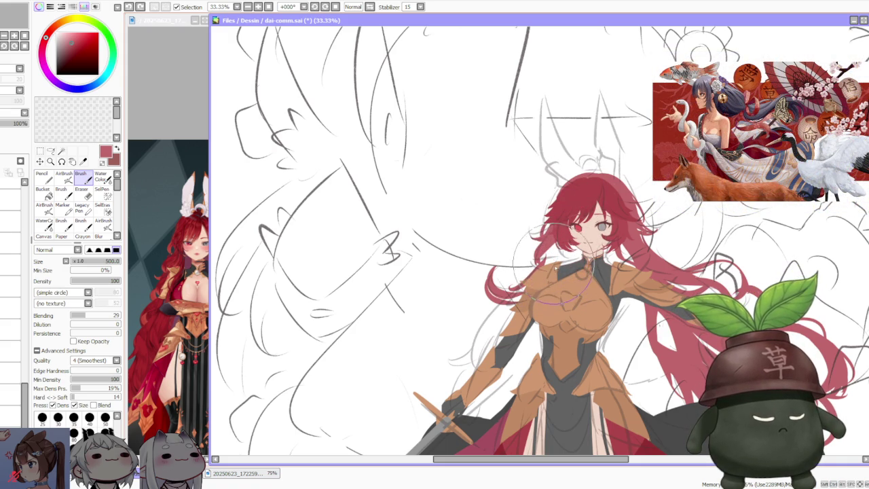
key(ctrl+z)
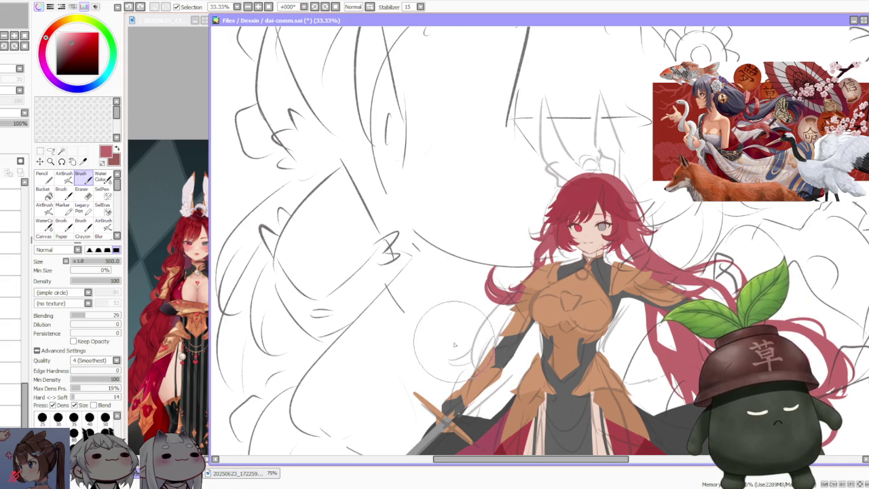
Paint a short red hair strand just left of the sword hand
drag(436, 357, 453, 366)
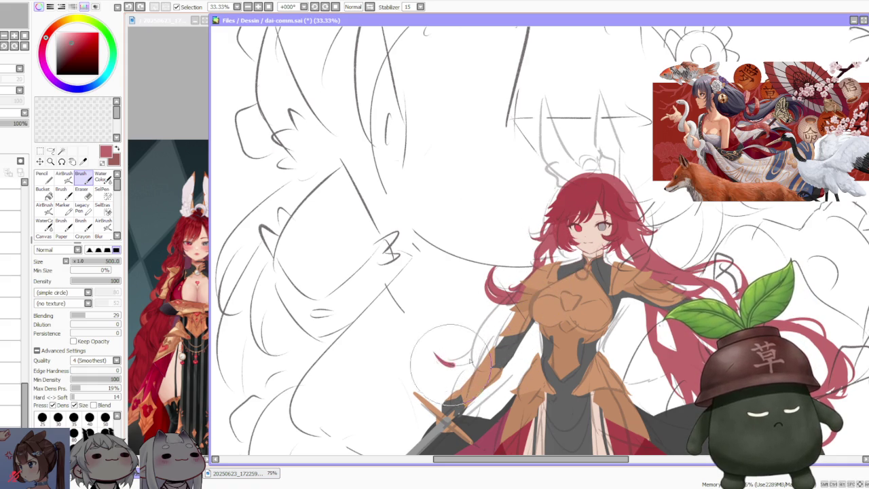
key(ctrl+z)
key(ctrl+y)
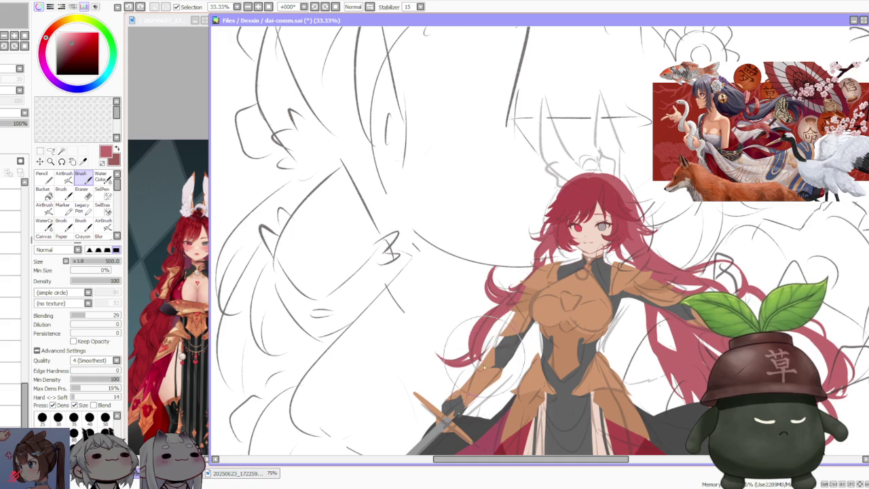
scroll(590, 263, down, 2)
scroll(591, 262, down, 1)
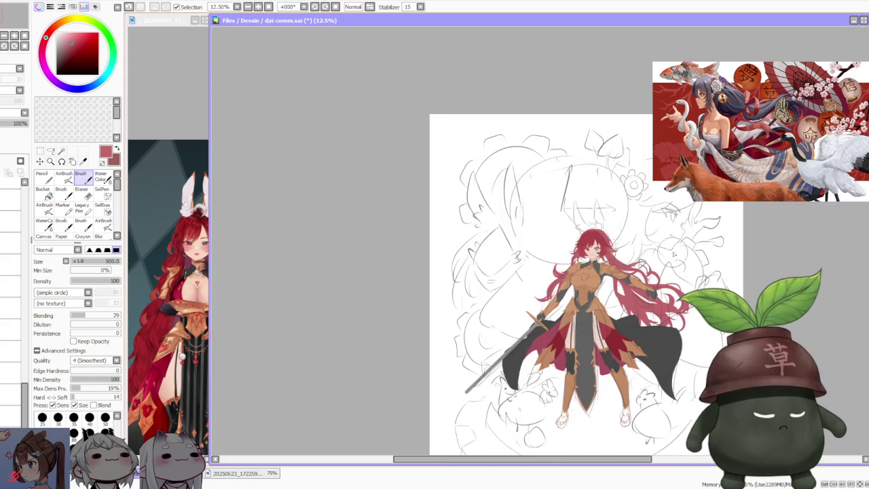
Paint three red hair strands left of and above the sword hilt
scroll(631, 256, up, 3)
scroll(632, 256, up, 1)
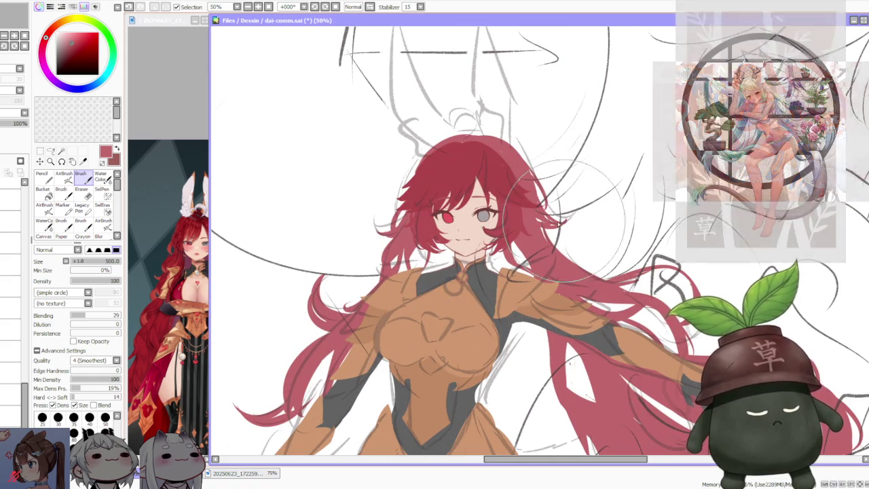
scroll(567, 204, down, 3)
scroll(553, 204, up, 1)
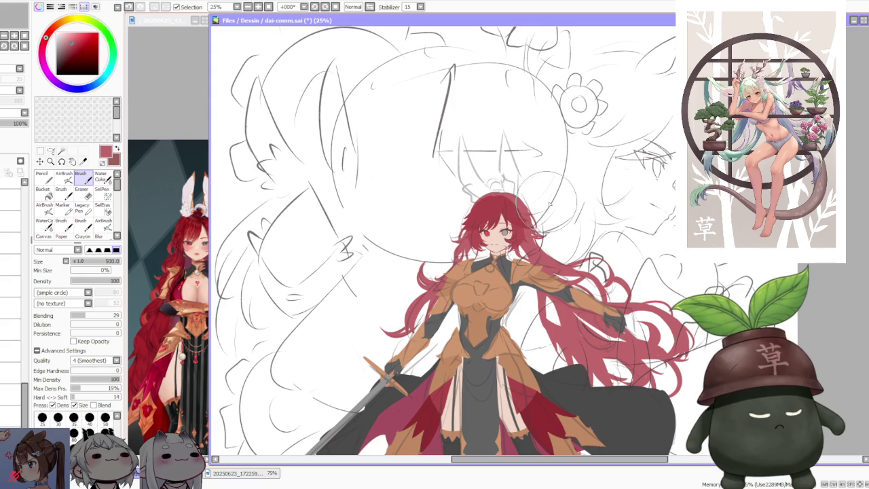
scroll(462, 329, down, 1)
scroll(462, 330, up, 1)
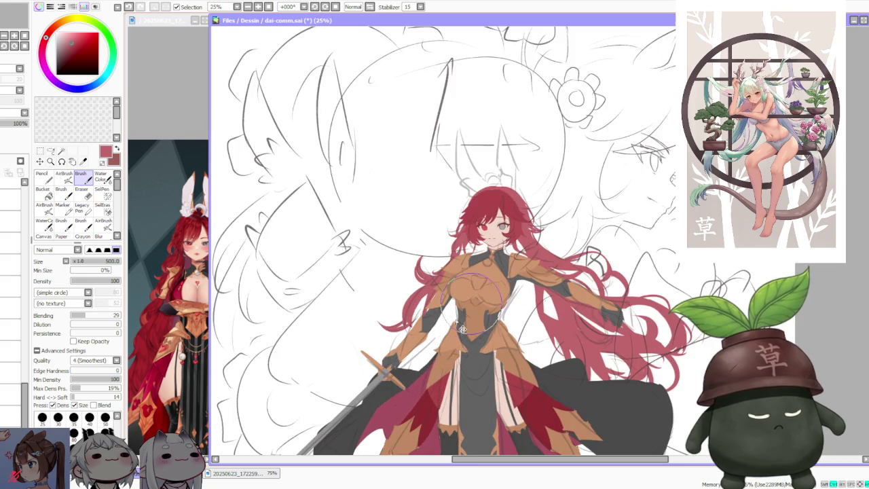
scroll(414, 336, down, 1)
scroll(381, 346, up, 1)
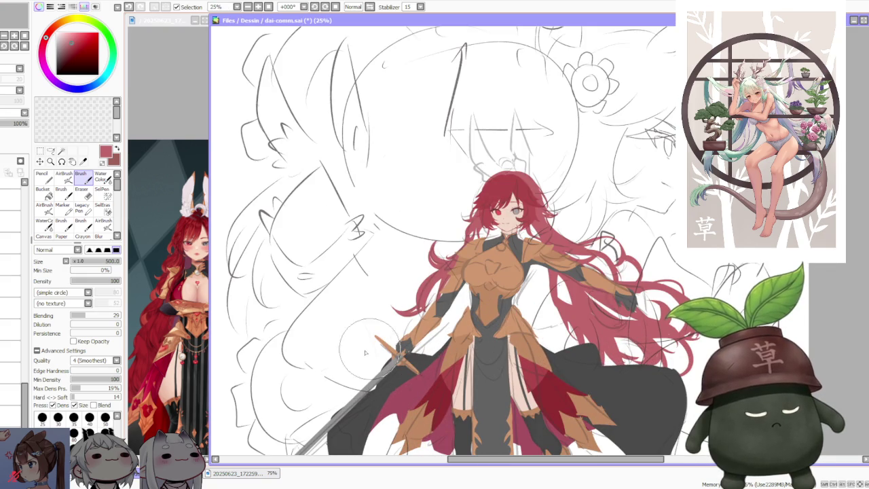
drag(375, 334, 363, 380)
drag(380, 330, 357, 371)
mouse_move(401, 318)
mouse_down()
mouse_move(360, 353)
mouse_move(408, 331)
mouse_move(374, 328)
mouse_up()
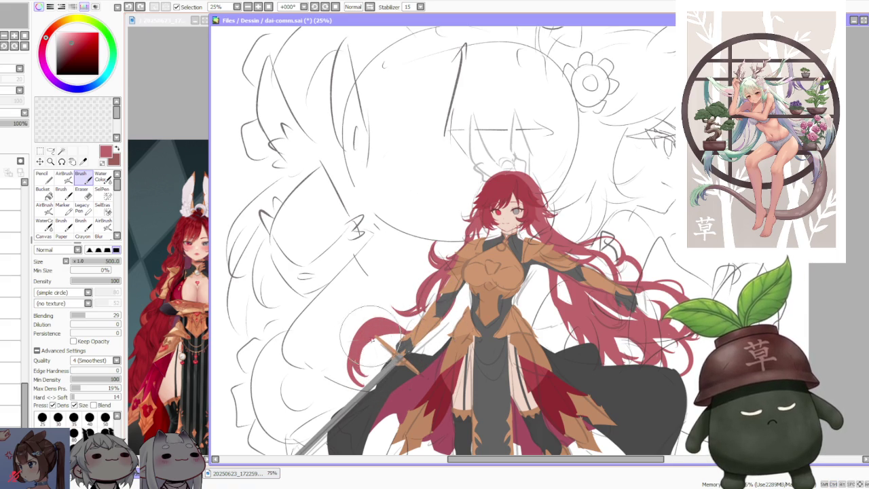
Touch up the flat colour near the sword hilt with a short stroke
scroll(371, 353, down, 1)
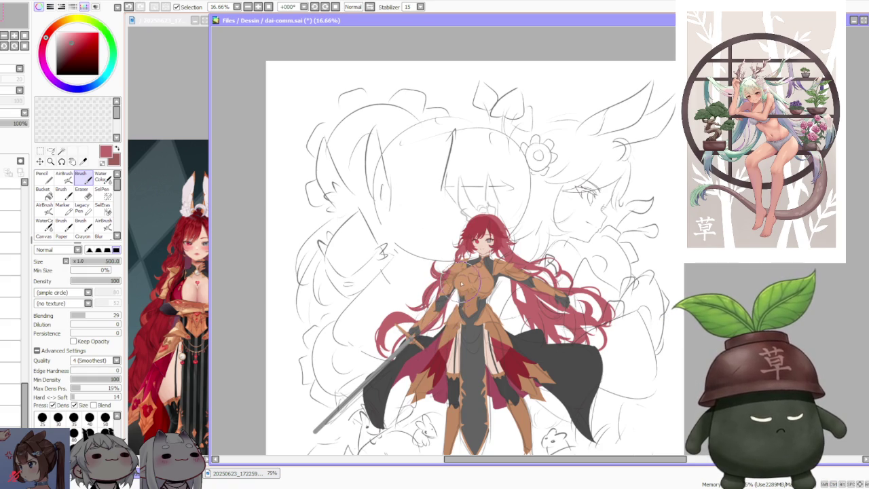
scroll(517, 248, down, 1)
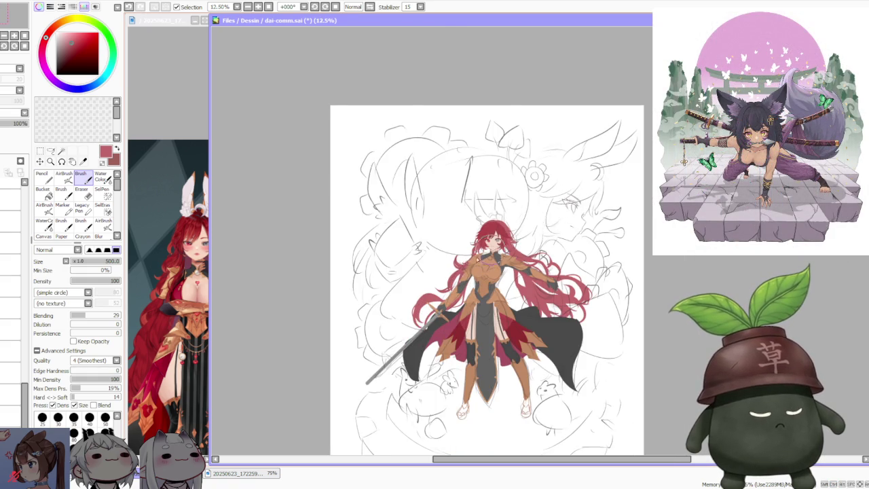
scroll(471, 262, up, 1)
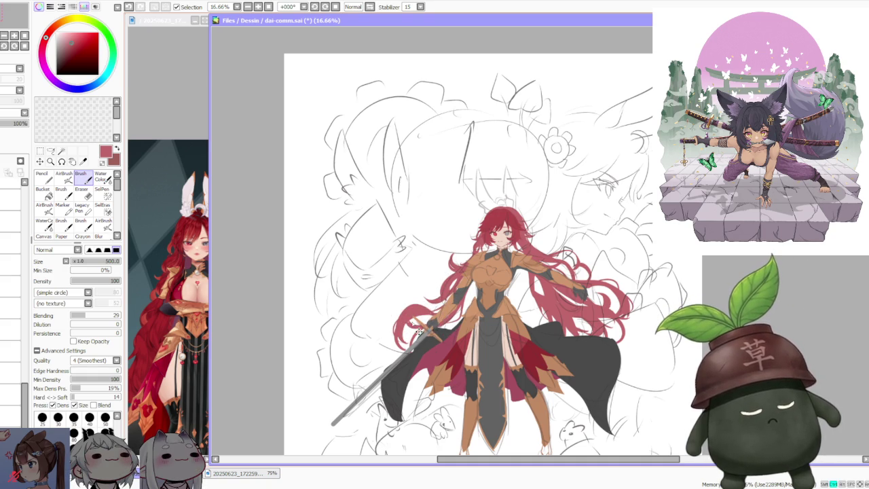
drag(417, 320, 450, 332)
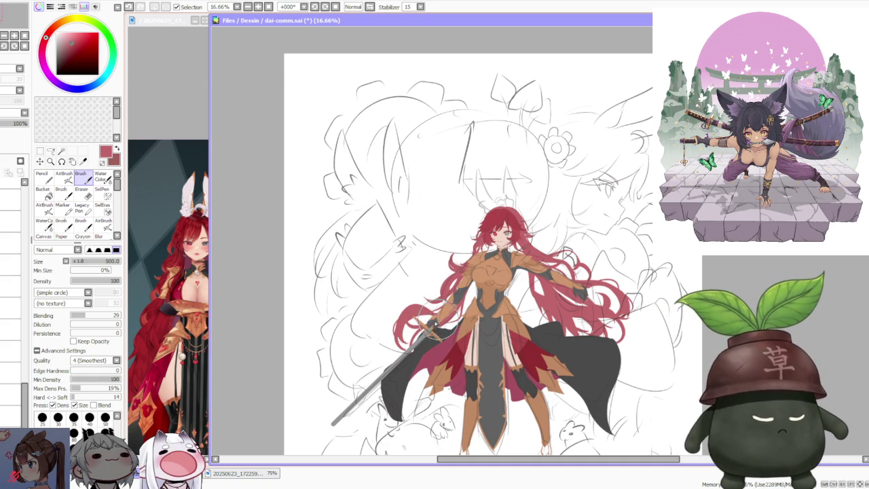
scroll(529, 268, down, 1)
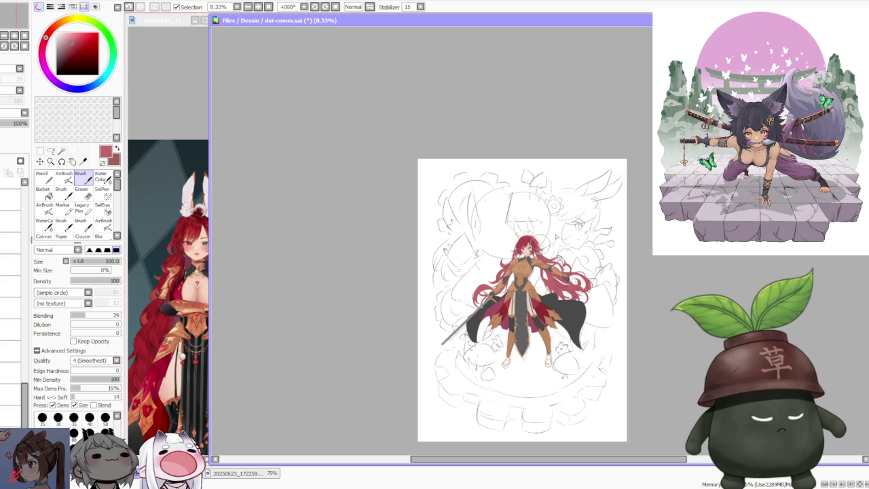
scroll(557, 236, up, 1)
scroll(537, 258, up, 1)
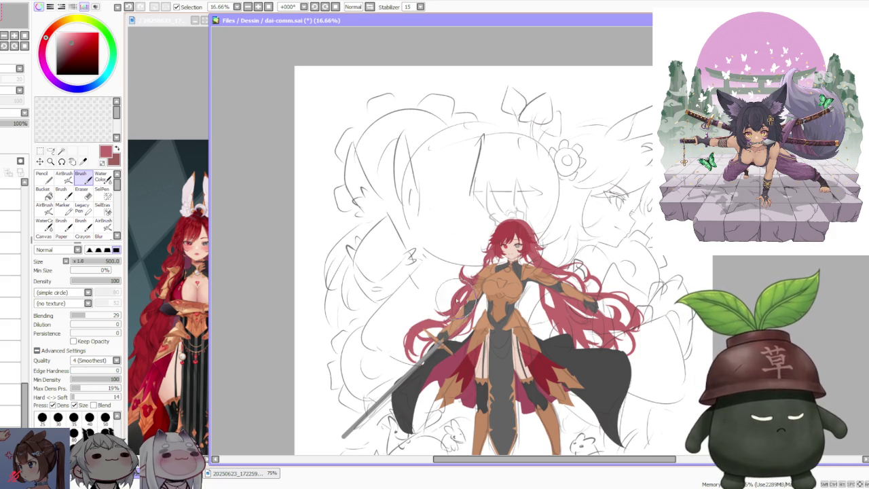
scroll(513, 275, down, 2)
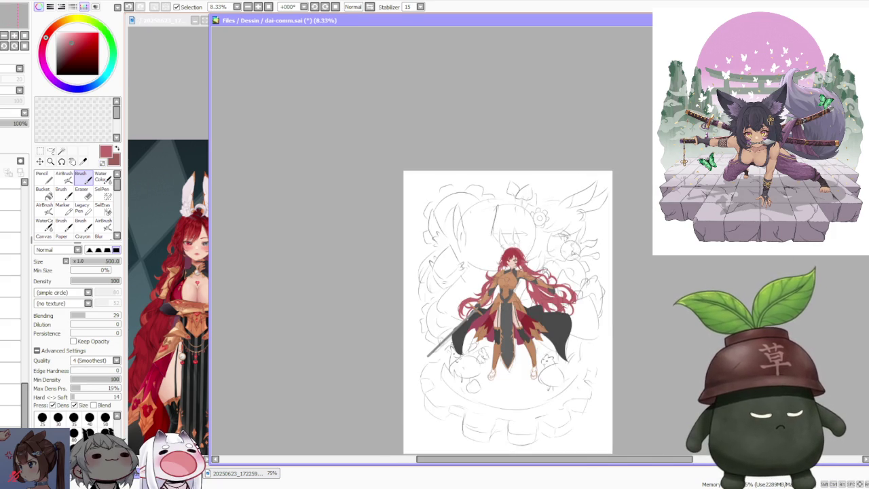
scroll(485, 323, up, 2)
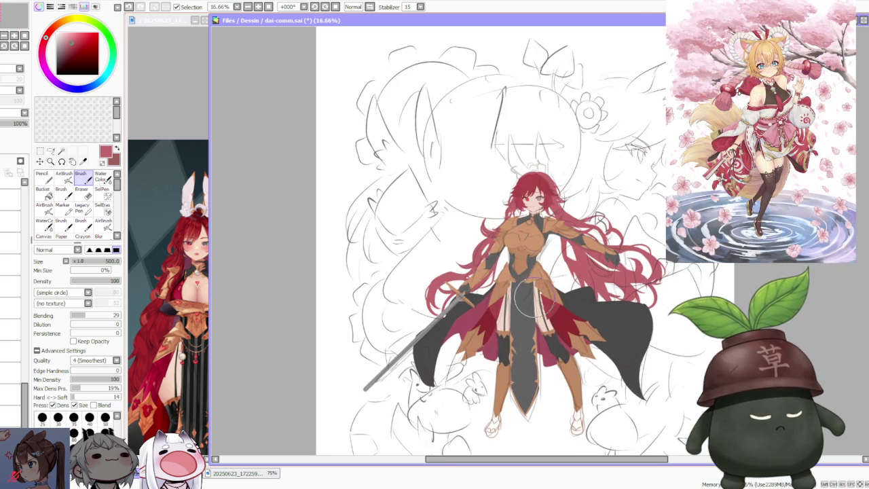
key(a)
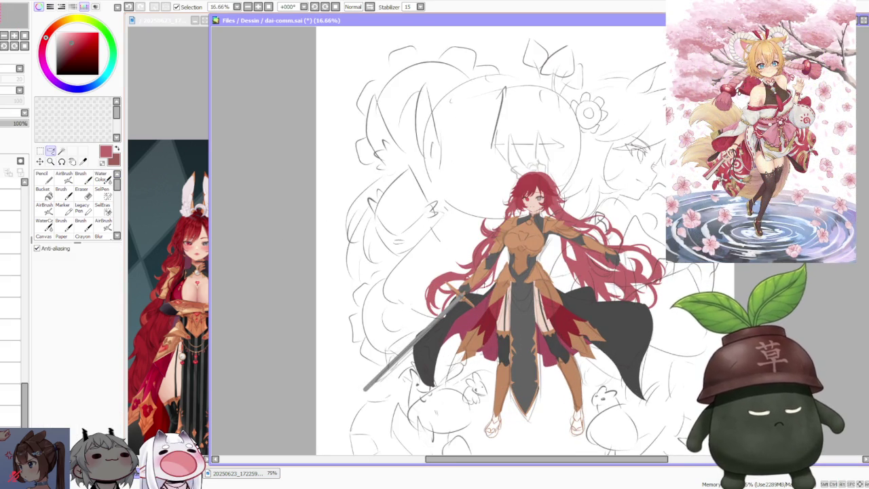
Lasso the sword hilt, rotate it to a slightly new angle, and apply
drag(443, 333, 479, 299)
click(40, 150)
click(37, 305)
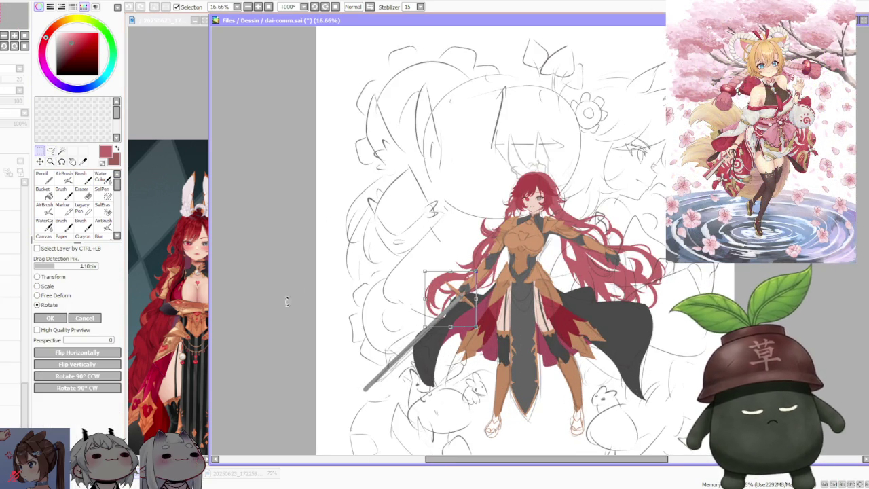
mouse_move(478, 314)
mouse_down()
mouse_move(501, 326)
mouse_move(490, 310)
mouse_up()
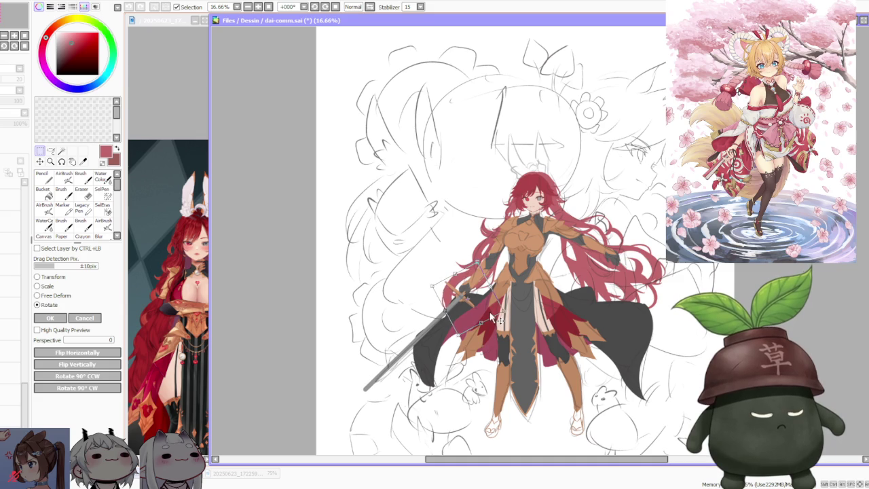
scroll(596, 229, down, 1)
scroll(596, 228, up, 1)
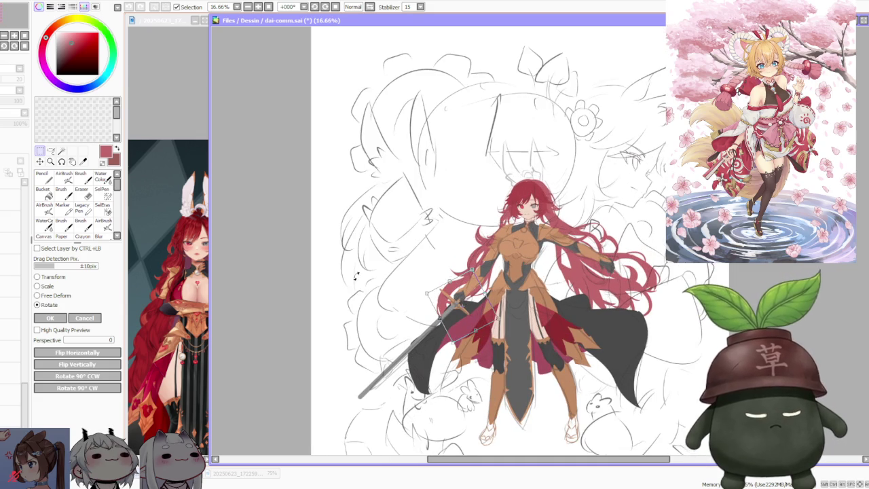
key(Return)
scroll(597, 230, down, 1)
scroll(596, 230, up, 1)
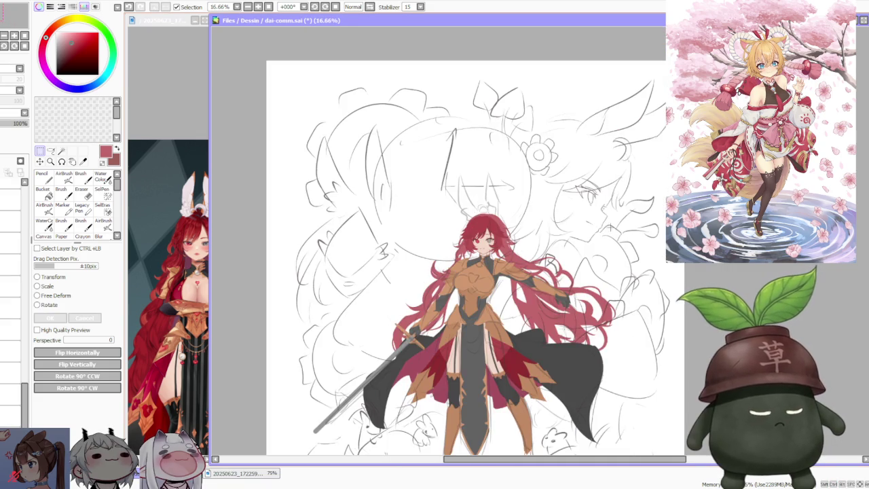
click(51, 151)
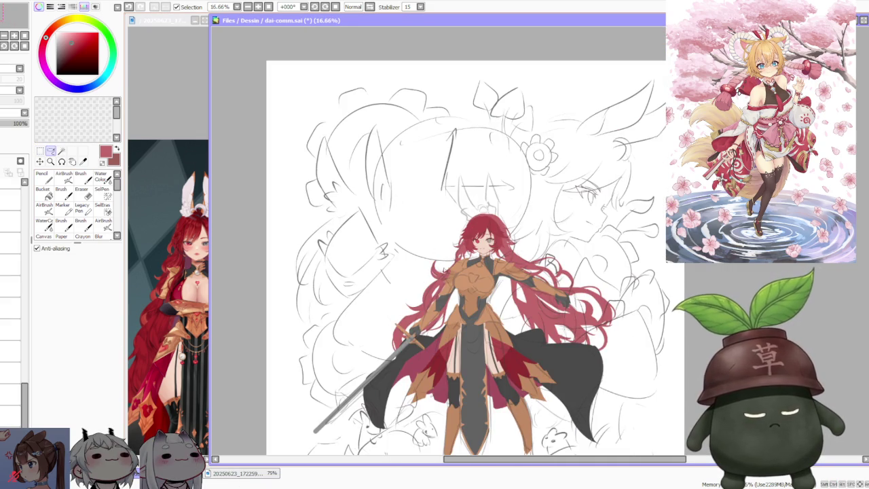
Lasso the girl's left side and Free Deform its corners around hair, arm and sword
drag(461, 279, 465, 323)
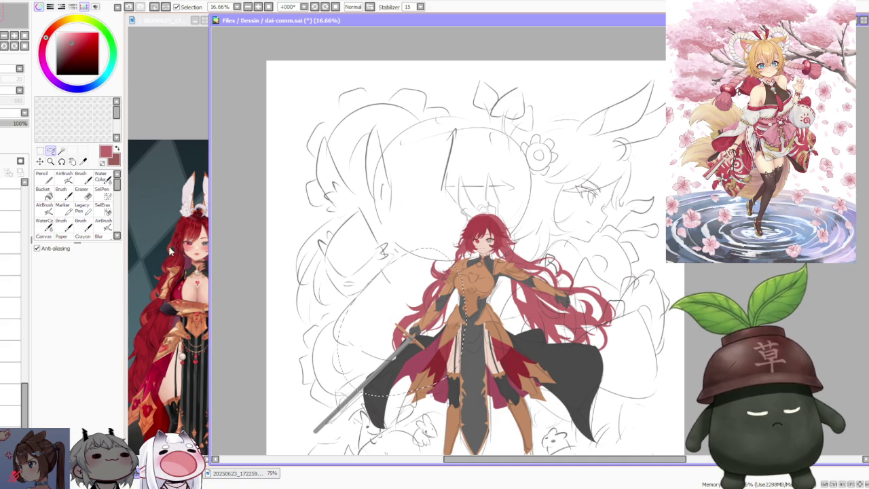
click(40, 162)
click(56, 304)
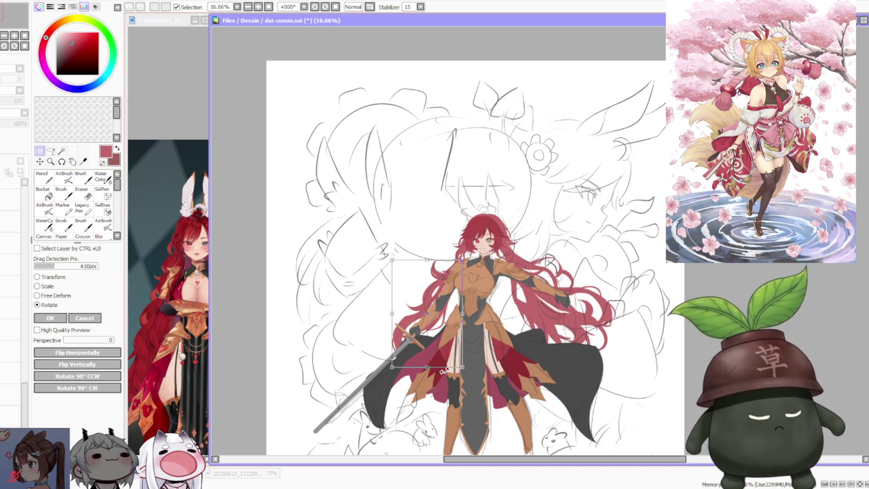
drag(392, 368, 385, 361)
drag(393, 260, 397, 266)
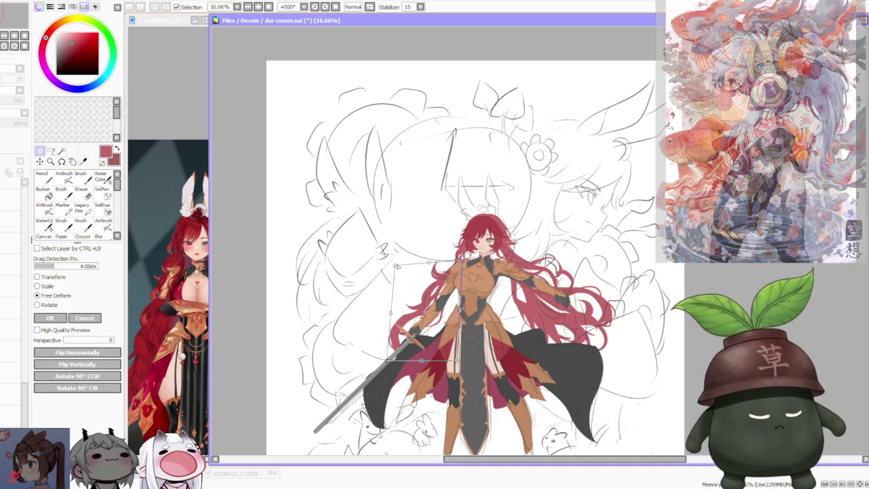
drag(457, 365, 464, 360)
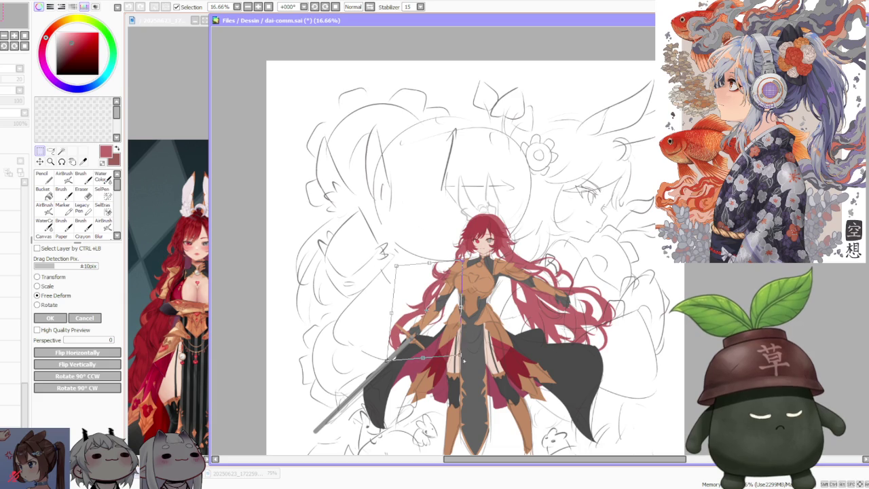
scroll(588, 263, down, 3)
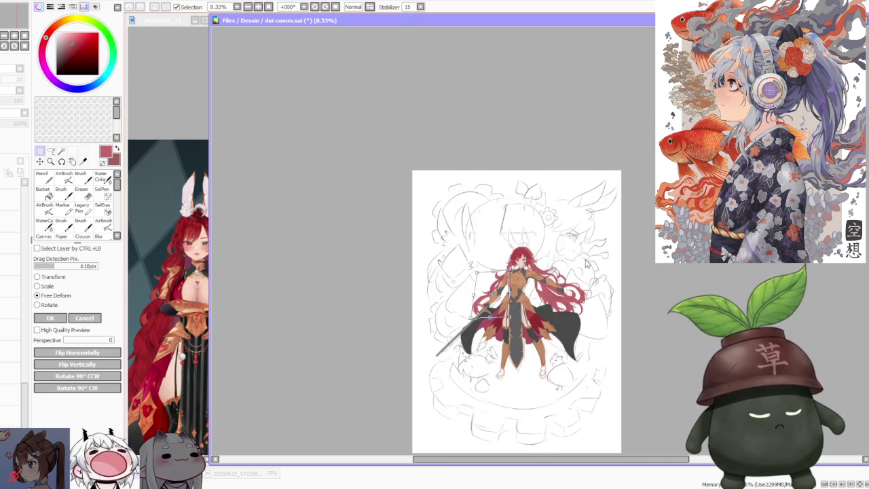
scroll(512, 315, up, 3)
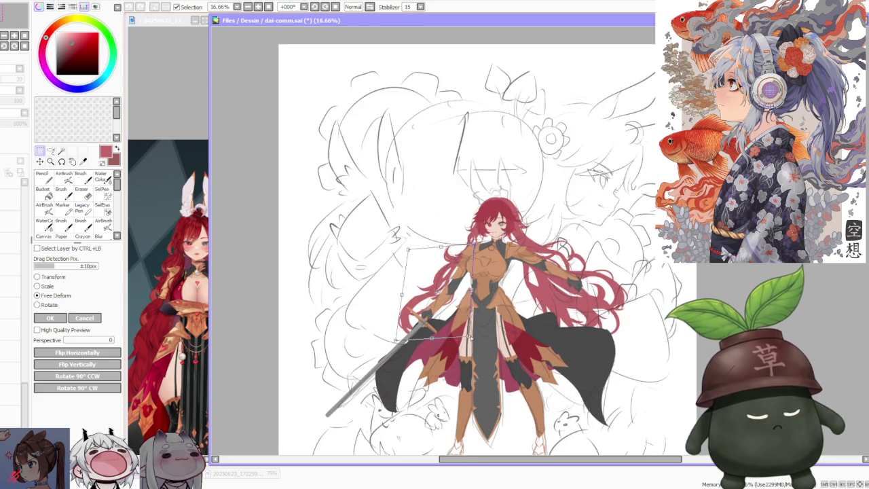
drag(395, 341, 392, 337)
scroll(647, 130, down, 1)
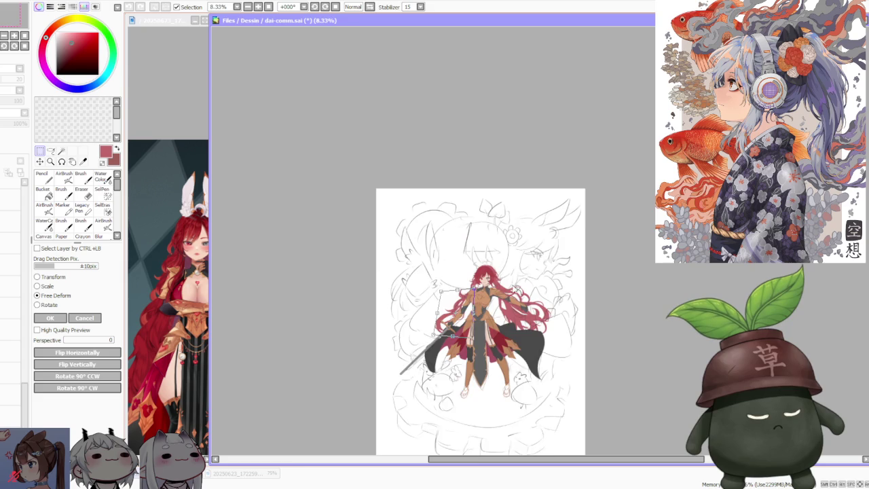
scroll(647, 129, up, 2)
click(85, 316)
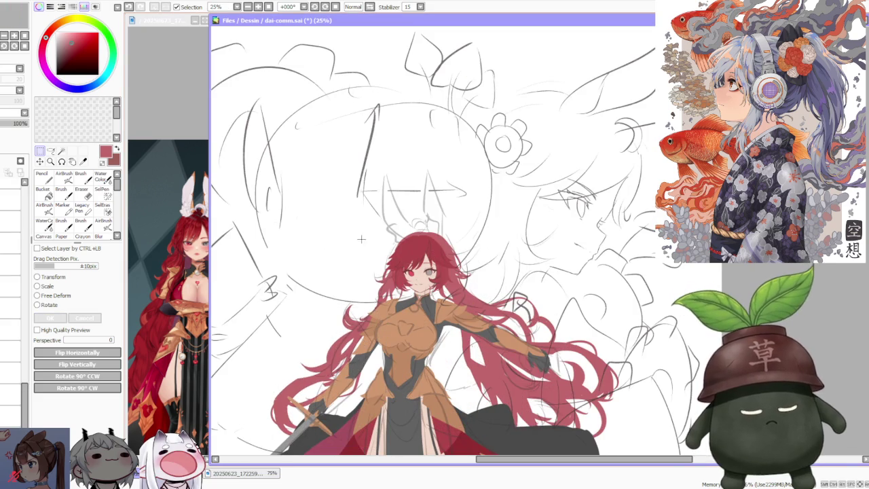
click(81, 178)
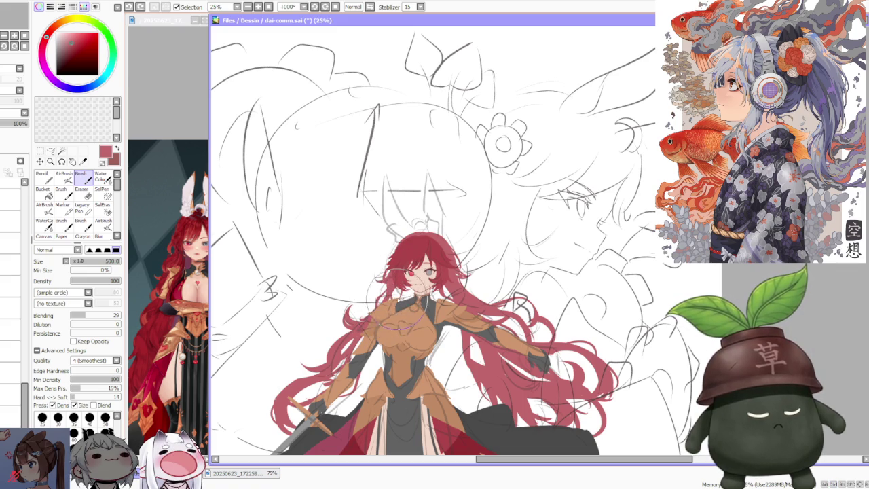
scroll(401, 329, down, 1)
scroll(380, 333, up, 2)
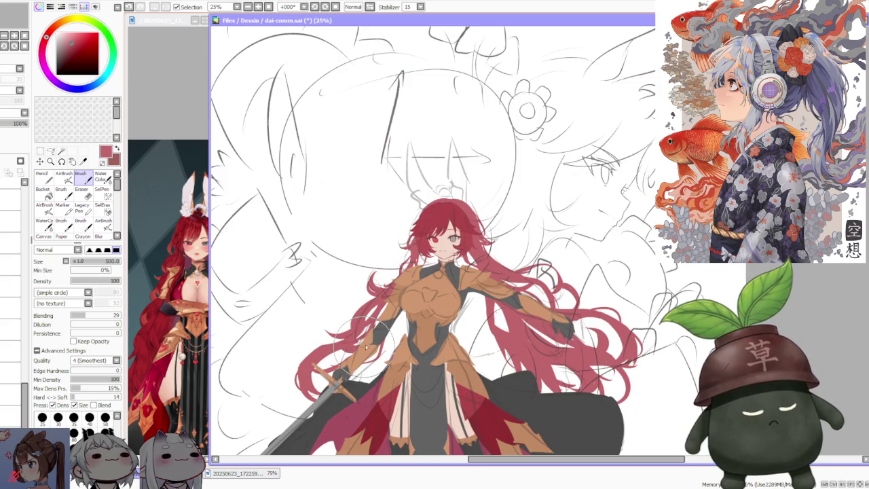
scroll(366, 340, down, 1)
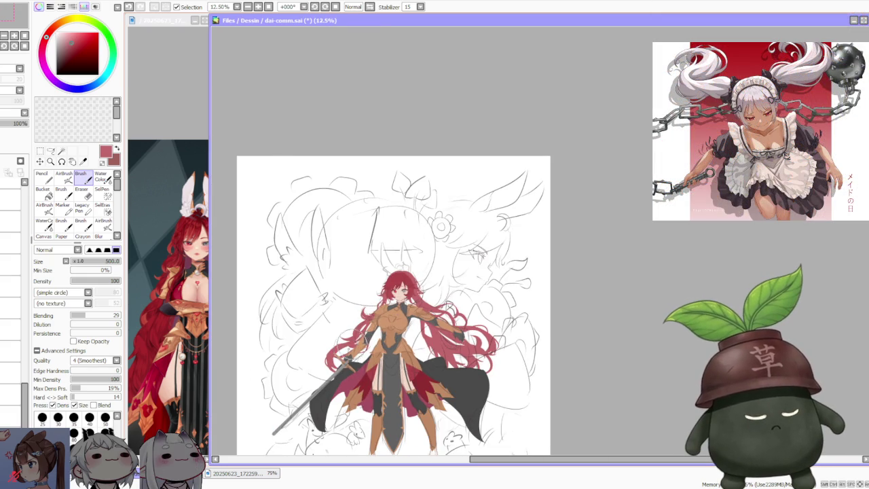
scroll(324, 370, up, 1)
scroll(487, 275, down, 1)
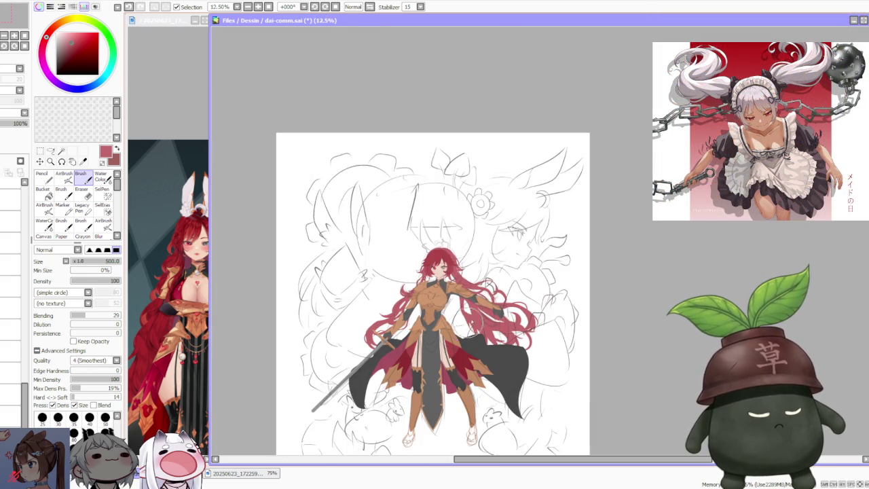
scroll(368, 271, up, 1)
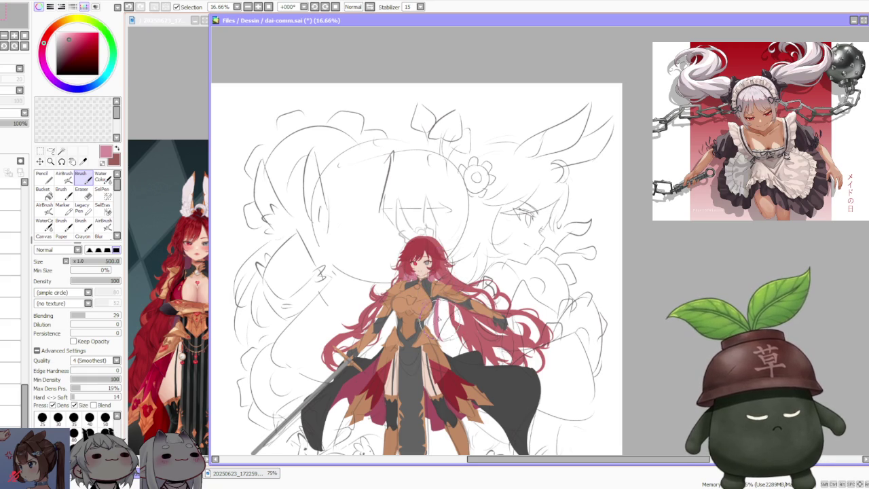
drag(444, 313, 479, 350)
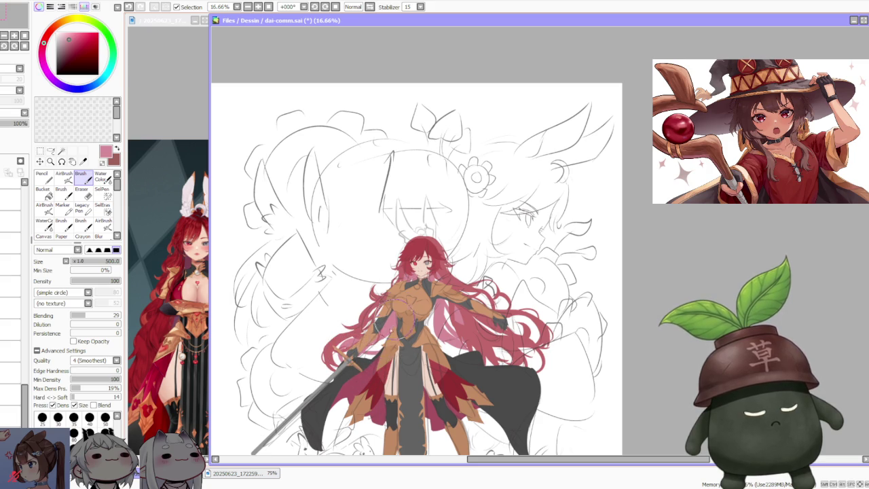
key(ctrl+z)
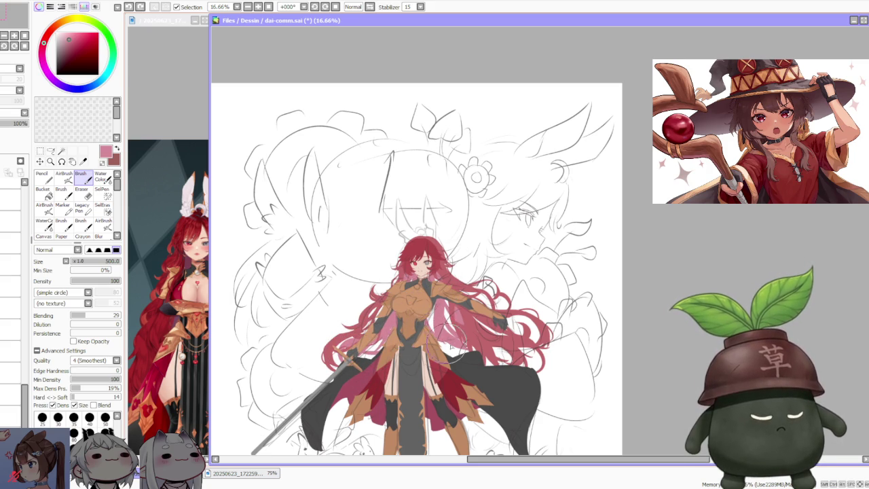
mouse_move(438, 317)
mouse_down()
mouse_move(433, 343)
mouse_move(454, 363)
mouse_up()
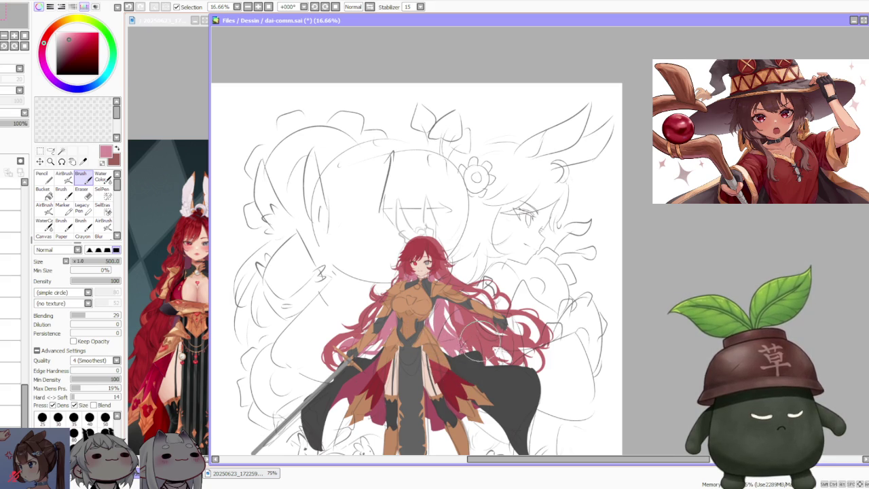
scroll(489, 367, down, 1)
scroll(434, 277, up, 1)
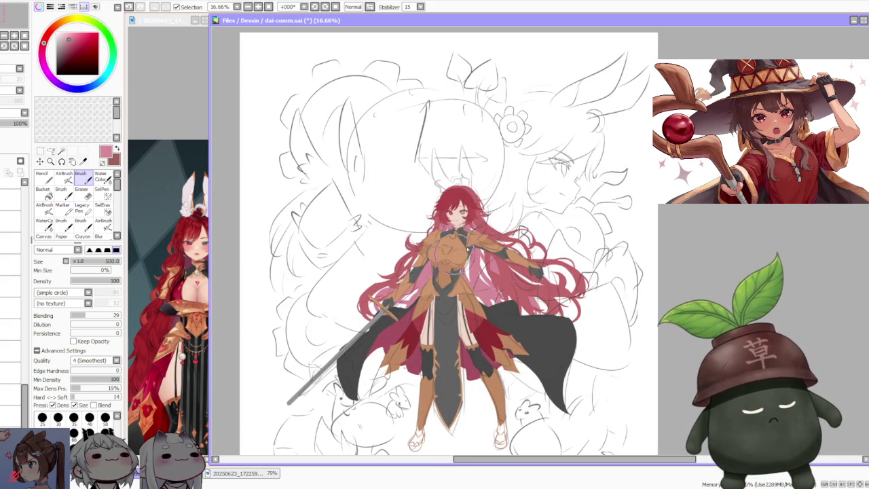
key(ctrl+z)
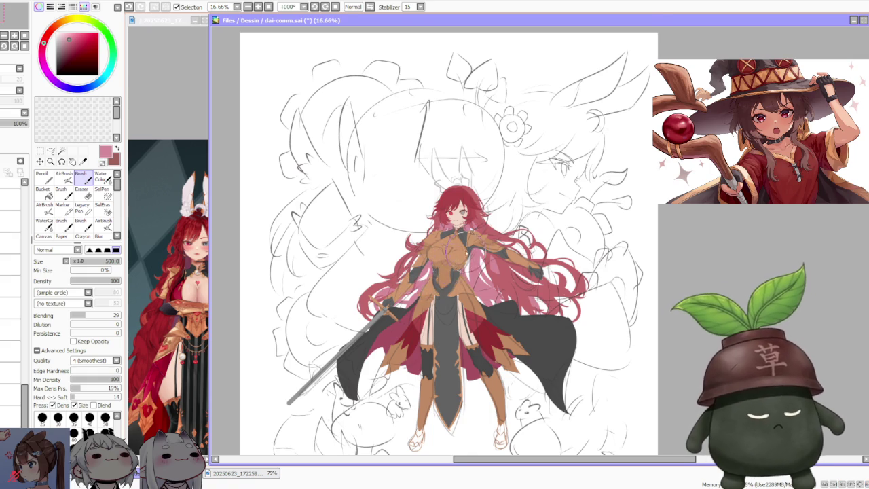
scroll(487, 234, down, 1)
scroll(532, 228, up, 1)
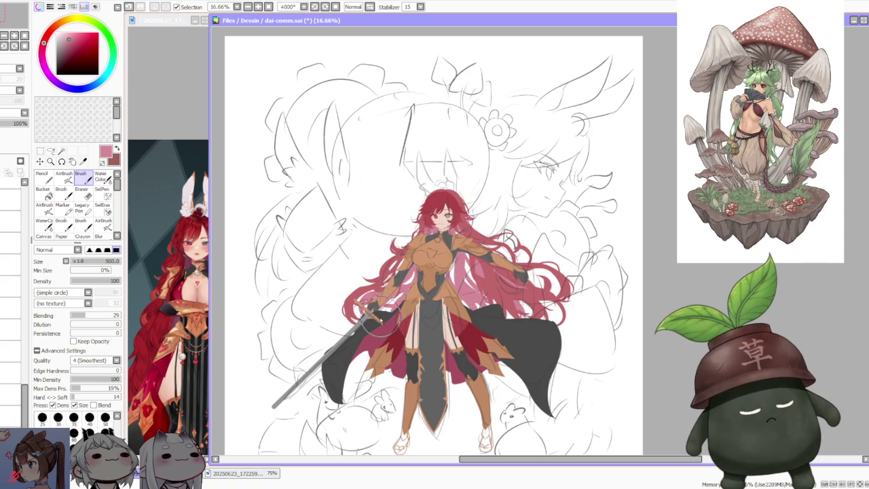
scroll(517, 223, down, 2)
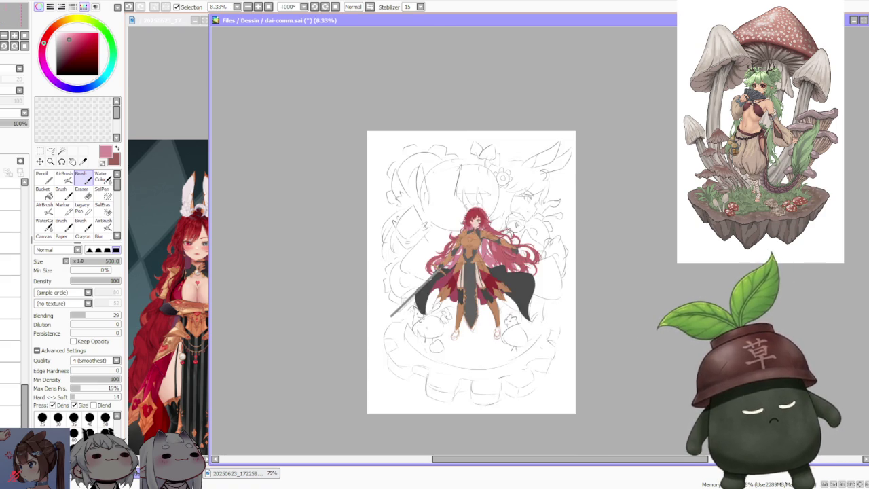
scroll(541, 177, up, 2)
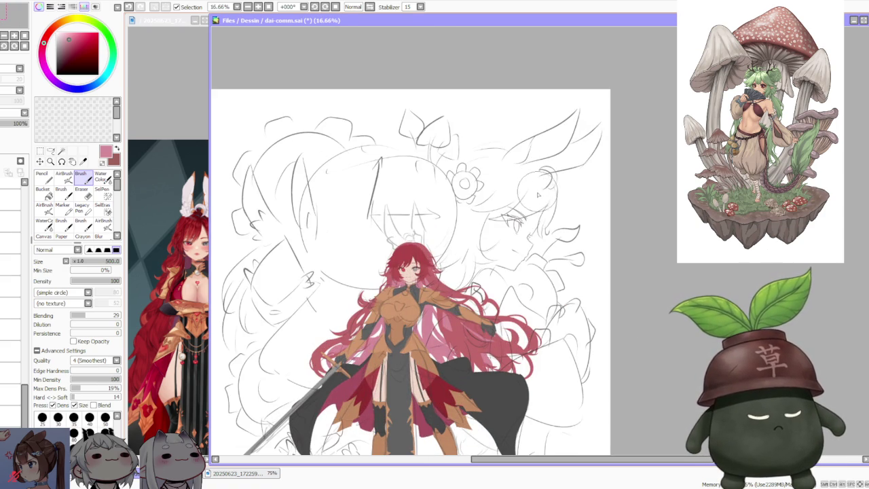
scroll(536, 193, down, 1)
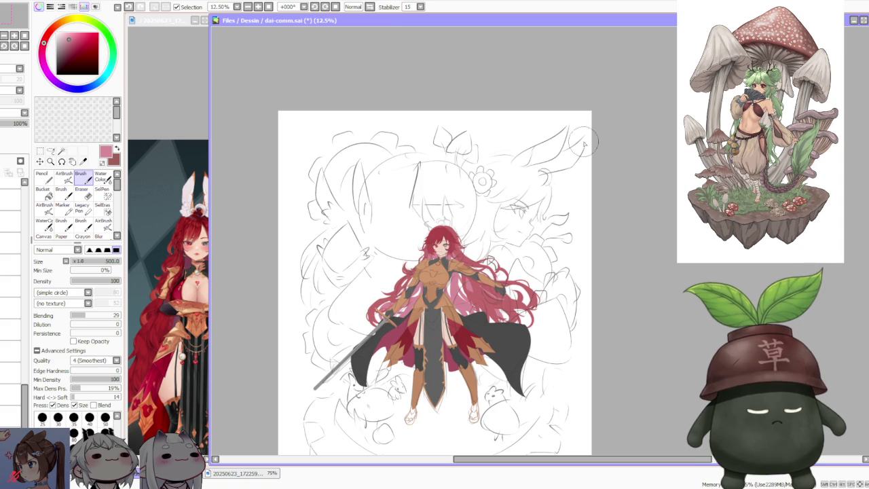
scroll(403, 290, down, 2)
scroll(421, 287, up, 2)
scroll(445, 290, down, 1)
scroll(421, 262, up, 2)
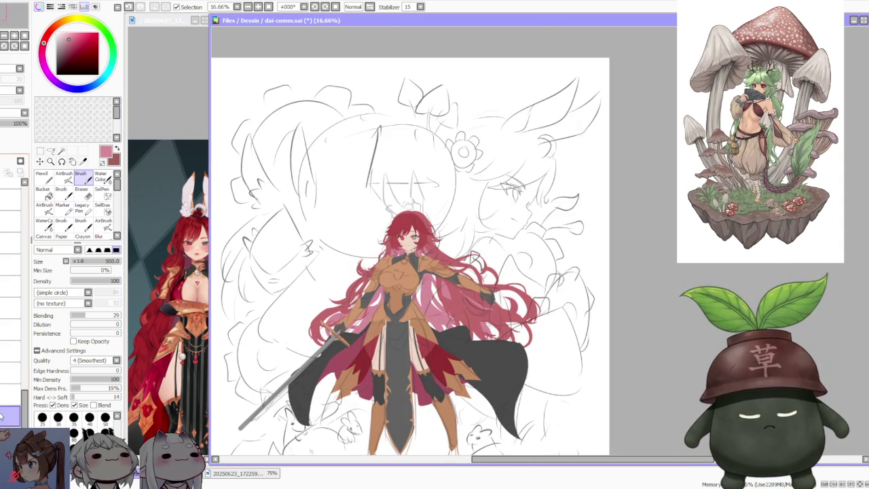
key(ctrl+t)
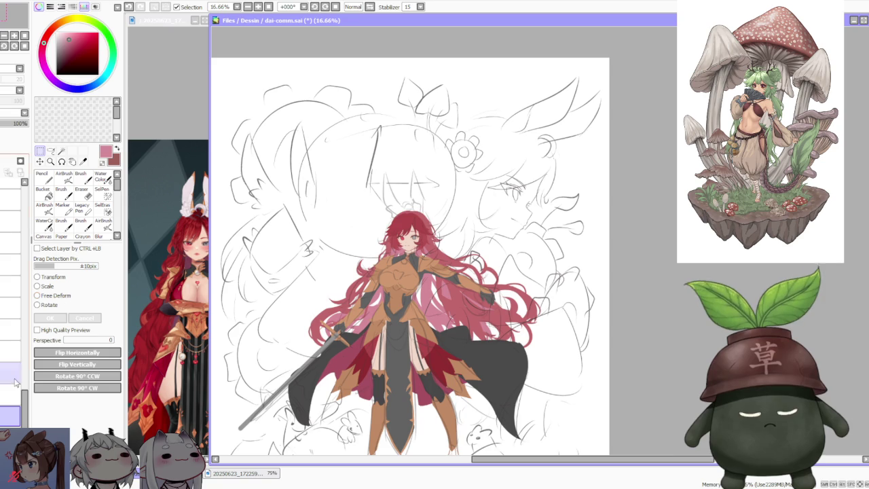
Try Free Deform on several figure layers, cancelling each attempt
click(29, 387)
click(56, 296)
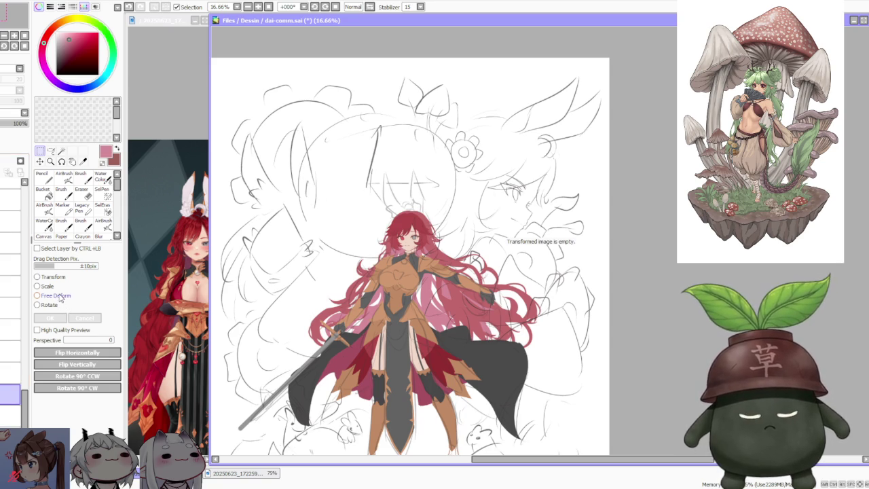
click(6, 403)
click(6, 401)
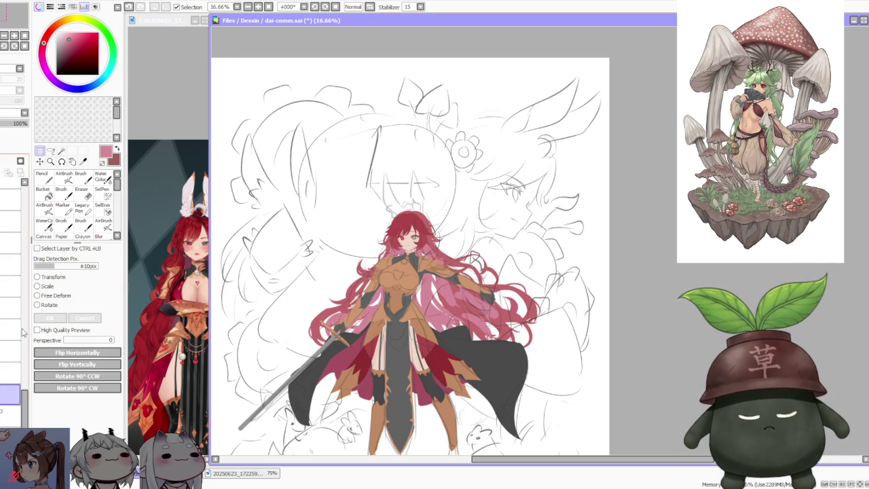
click(57, 297)
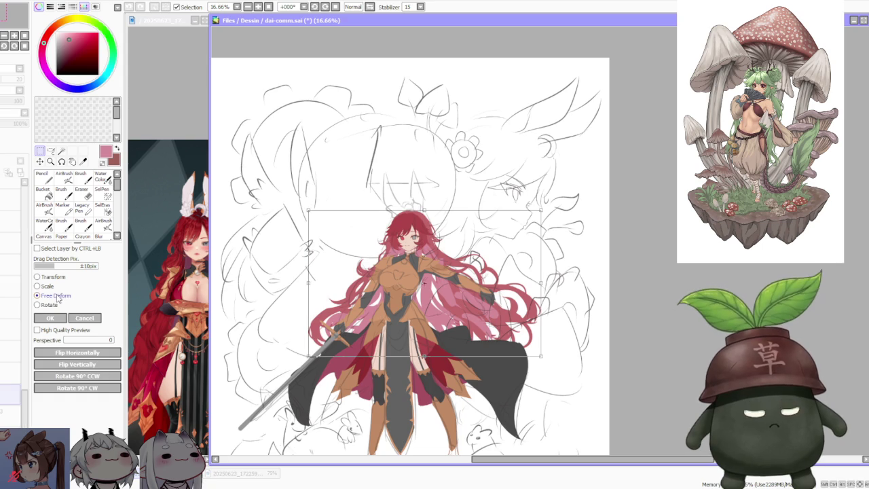
click(100, 319)
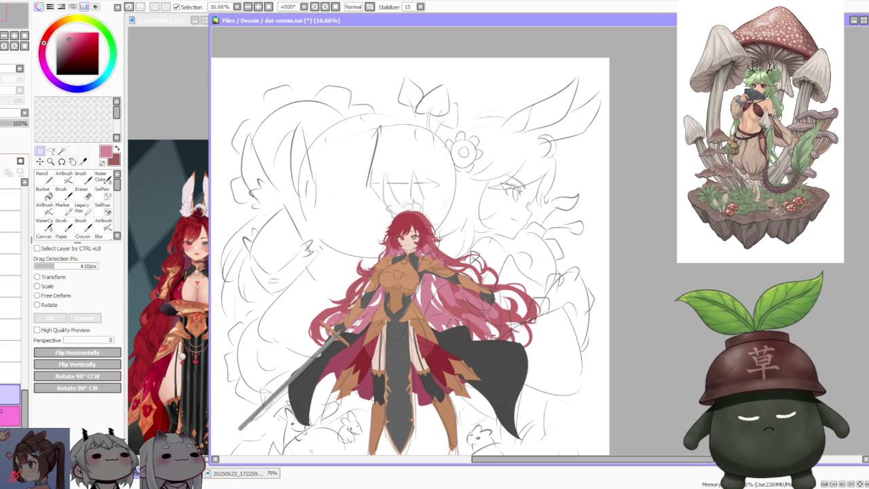
click(5, 375)
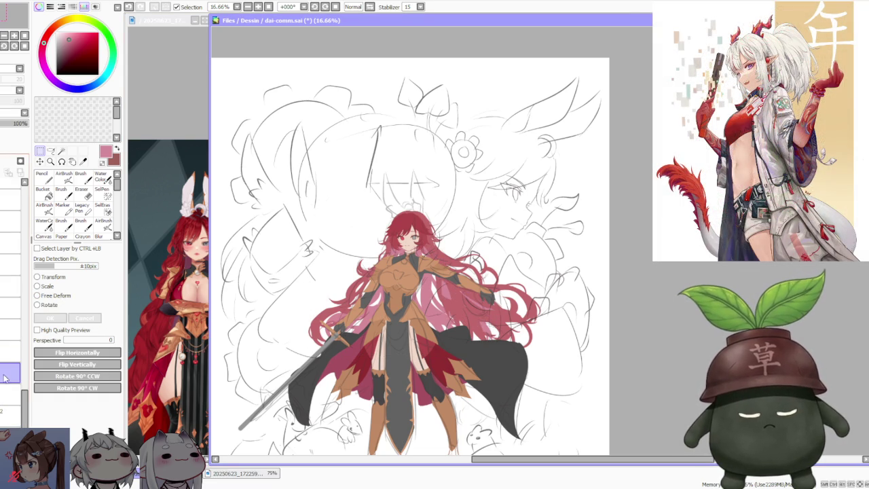
click(58, 296)
click(84, 318)
Free-deform the upper body layer, widening the left side and hair, and apply
click(11, 394)
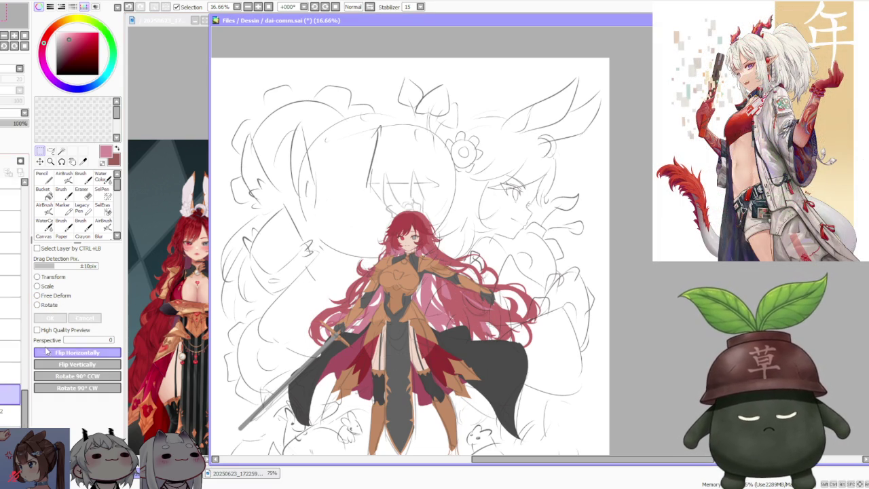
click(59, 296)
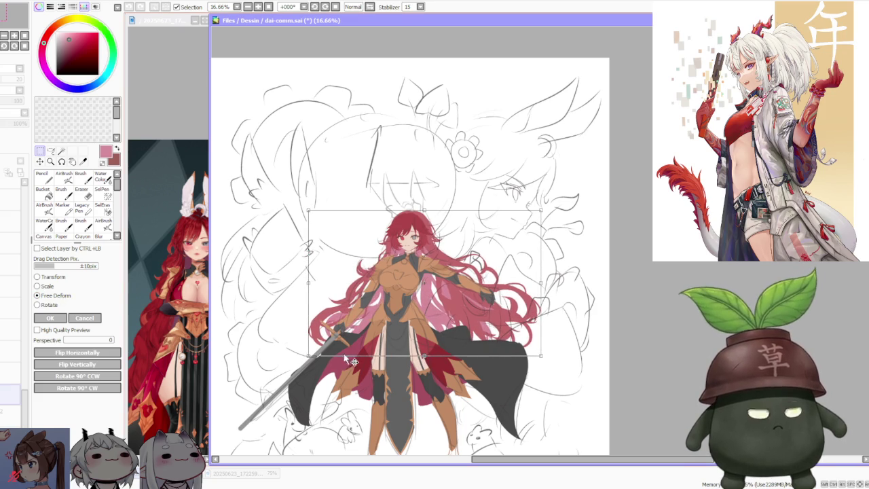
drag(309, 355, 304, 354)
drag(540, 355, 534, 357)
scroll(353, 223, up, 1)
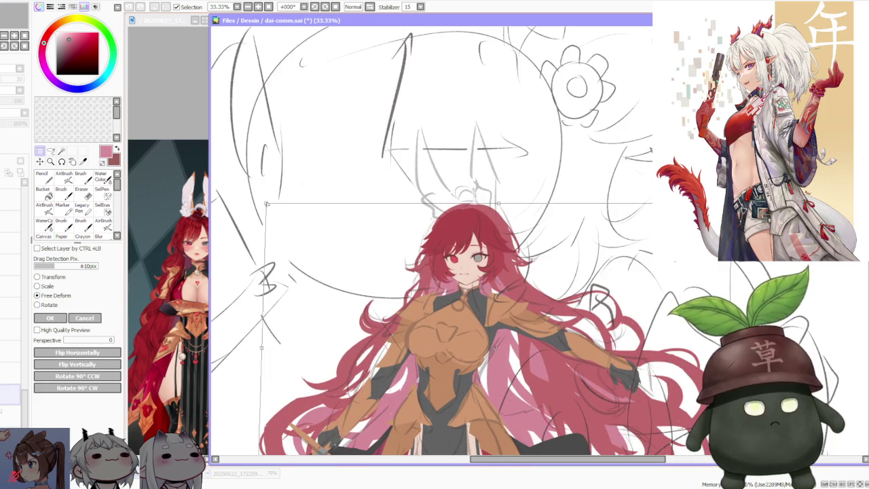
drag(267, 204, 270, 205)
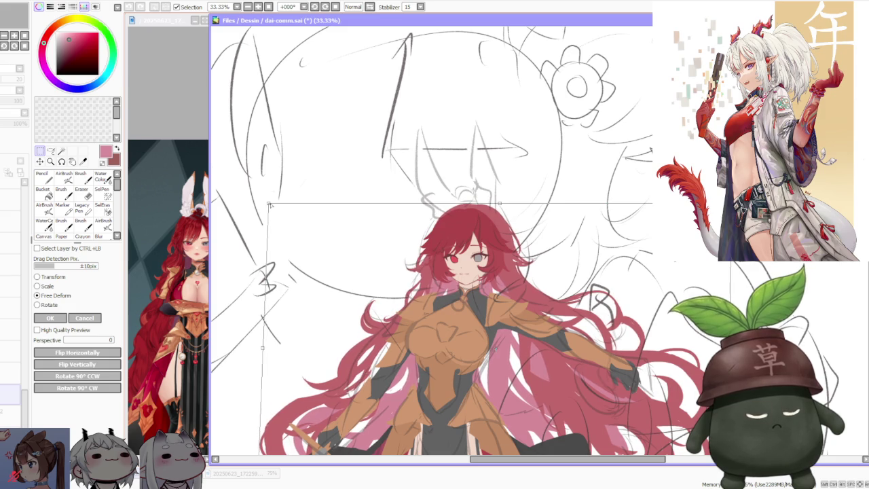
click(50, 318)
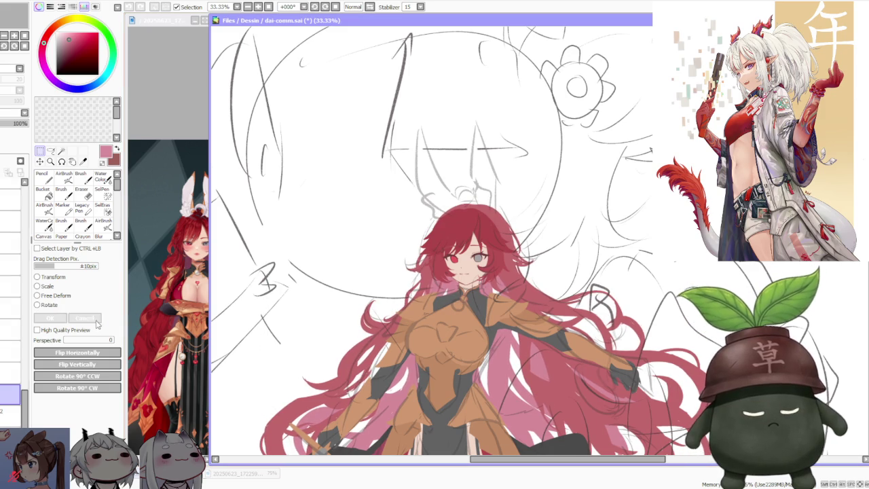
scroll(374, 204, down, 1)
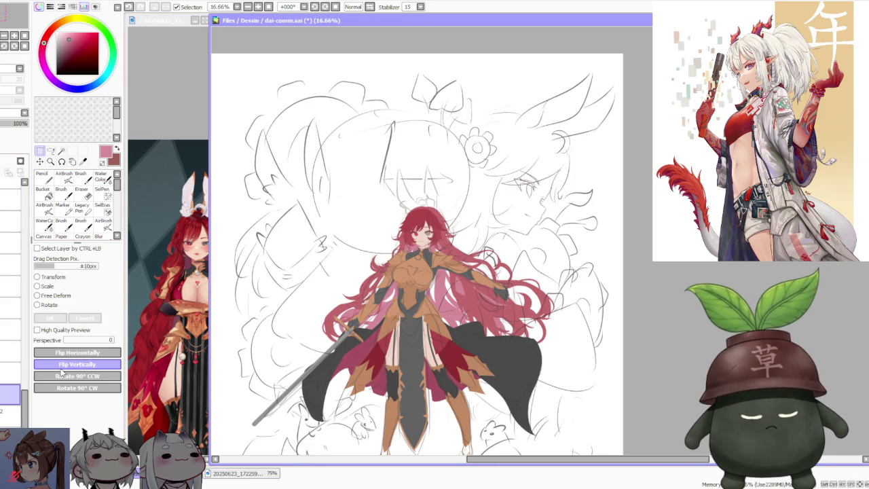
scroll(380, 279, down, 2)
scroll(380, 278, up, 3)
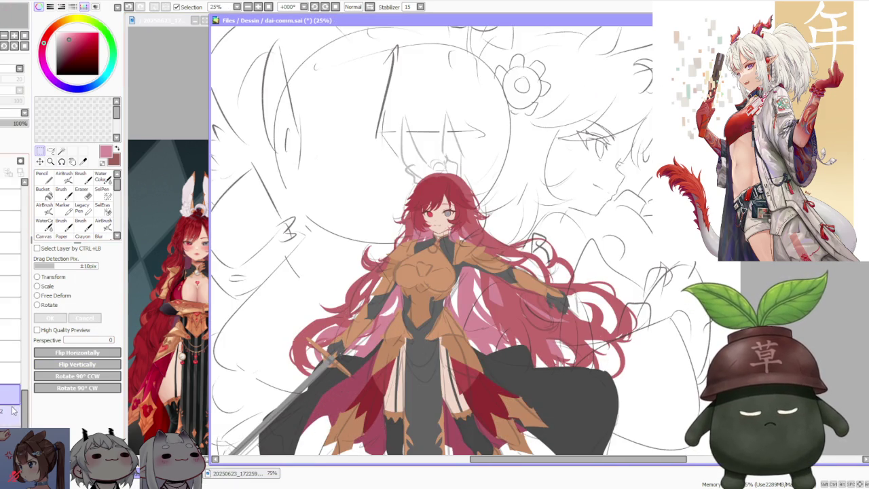
Lasso the left hair and arm and free-deform its top upward slightly
click(50, 151)
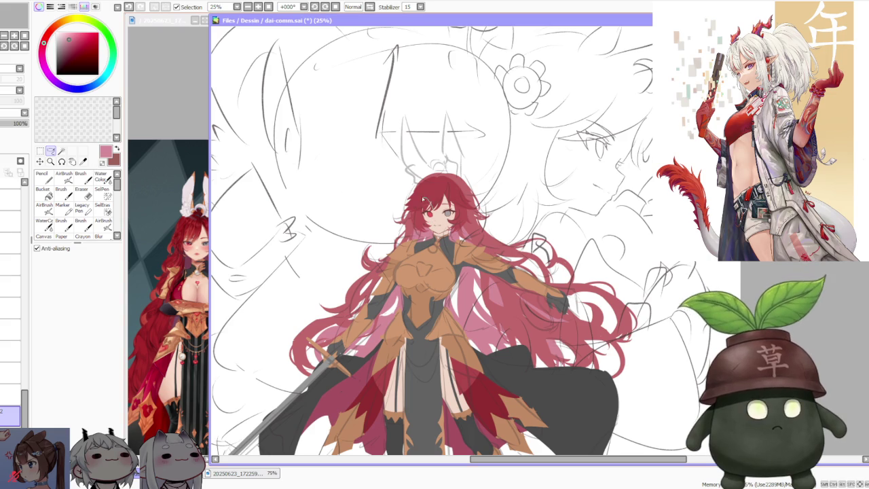
drag(276, 331, 270, 313)
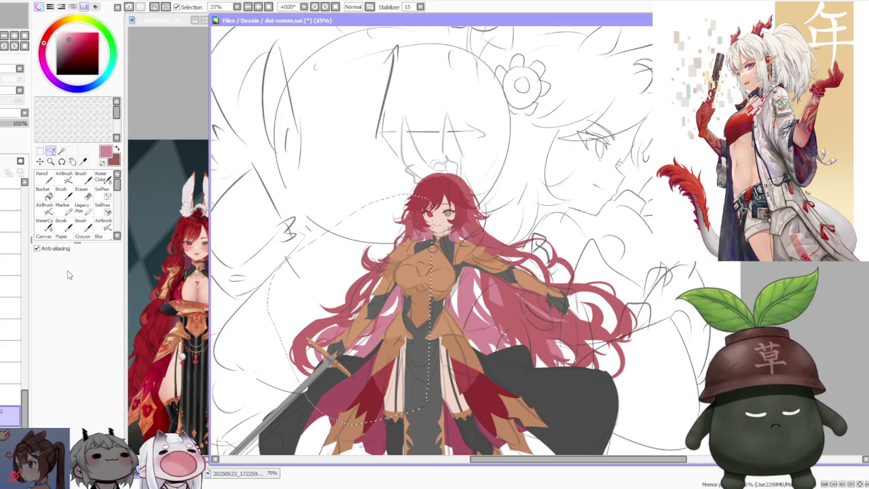
click(40, 151)
click(62, 297)
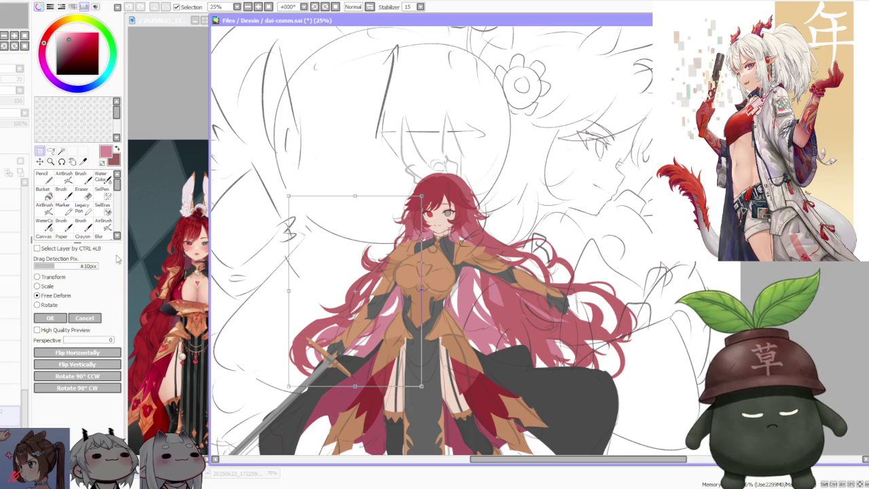
drag(297, 199, 299, 194)
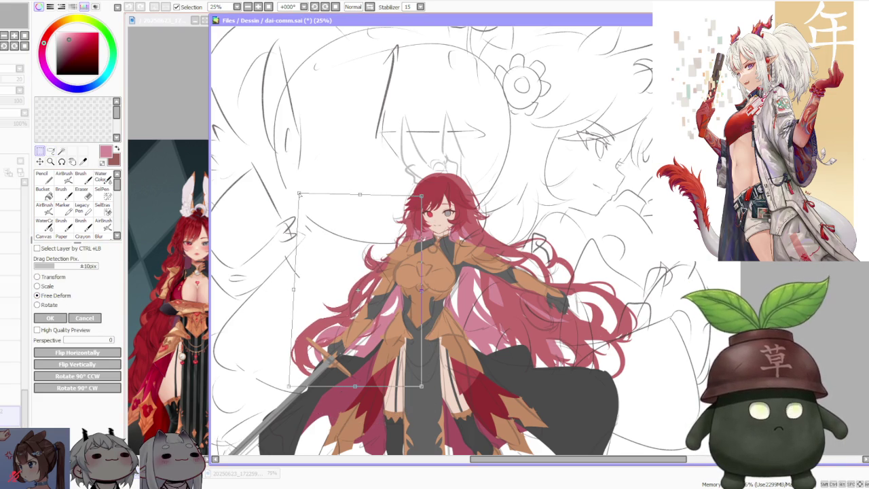
drag(363, 195, 364, 194)
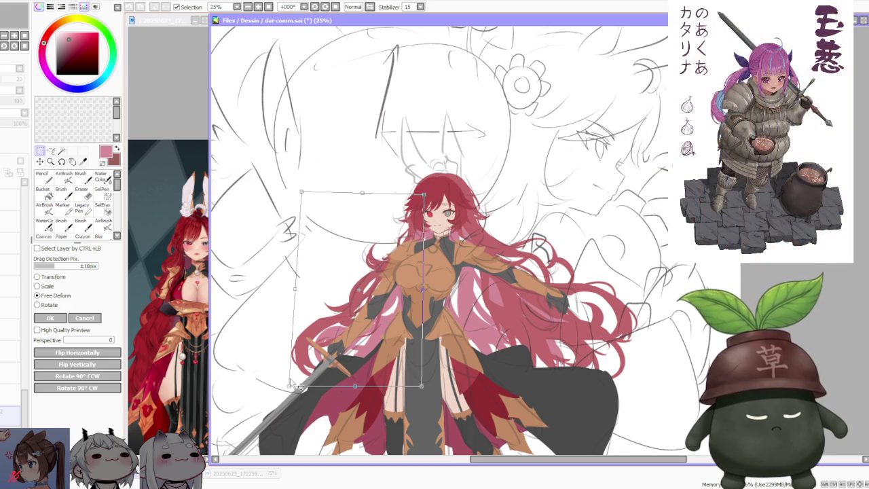
scroll(360, 261, down, 2)
scroll(369, 263, up, 1)
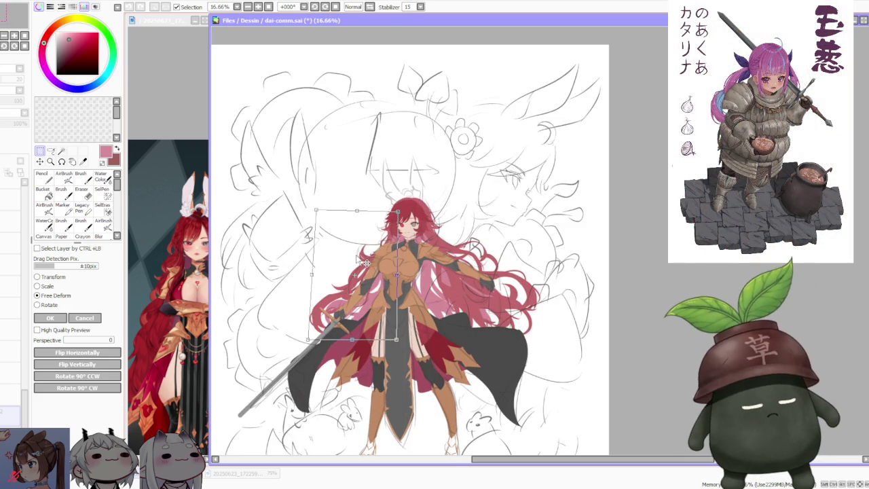
click(45, 320)
Select the right-side hair with a rectangle and warp its corners and top upward
drag(587, 380, 414, 232)
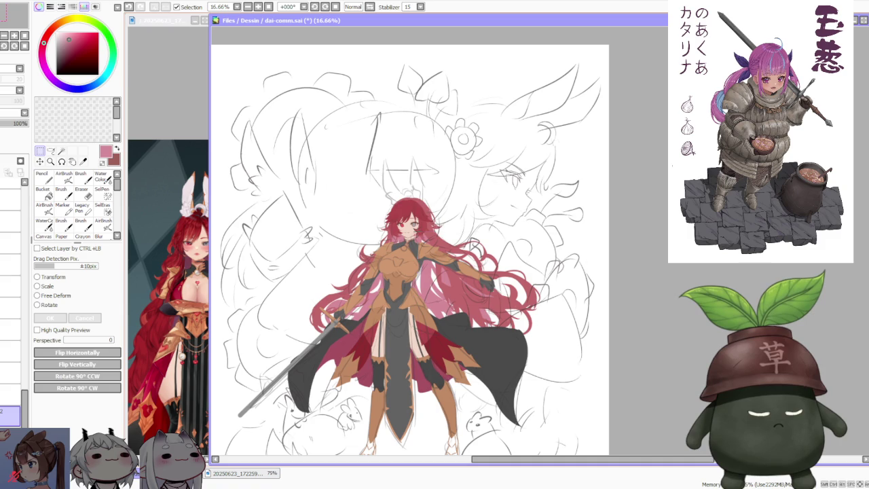
click(61, 298)
drag(540, 233, 532, 241)
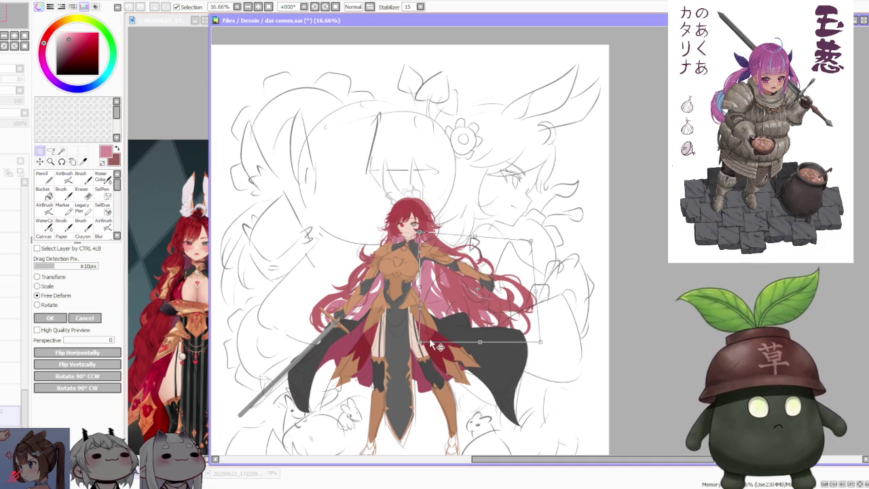
drag(417, 341, 412, 343)
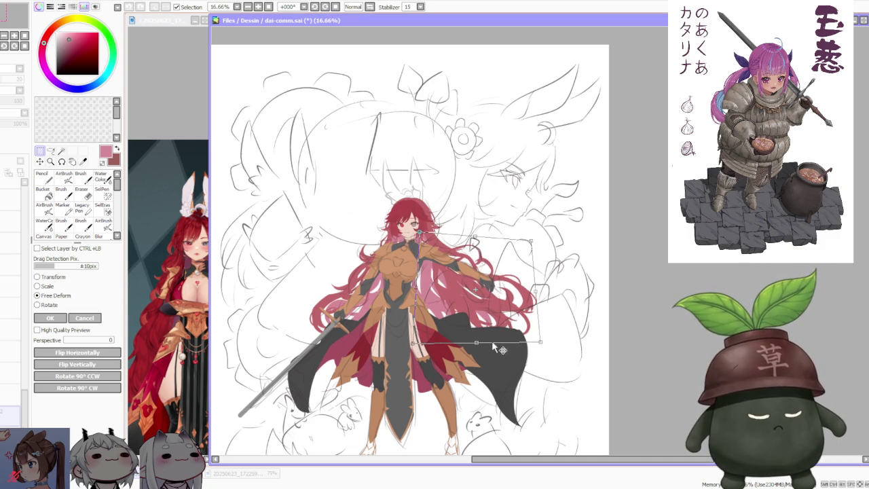
scroll(492, 246, up, 4)
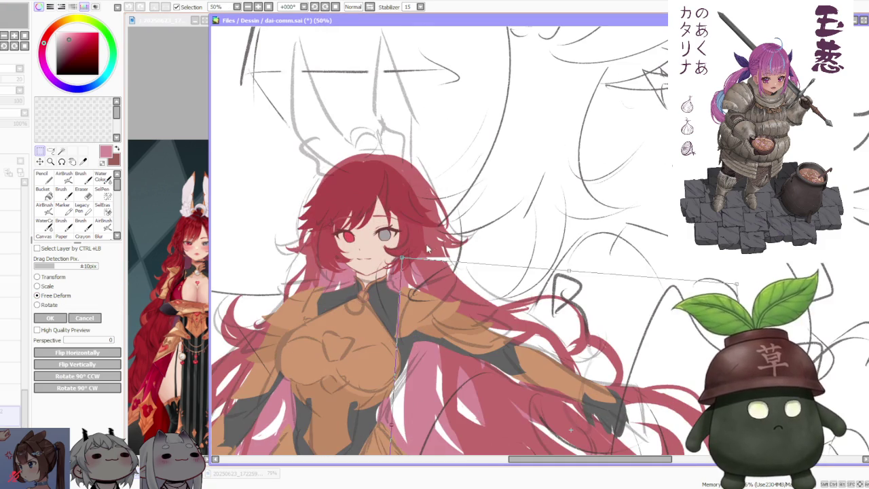
drag(401, 259, 401, 253)
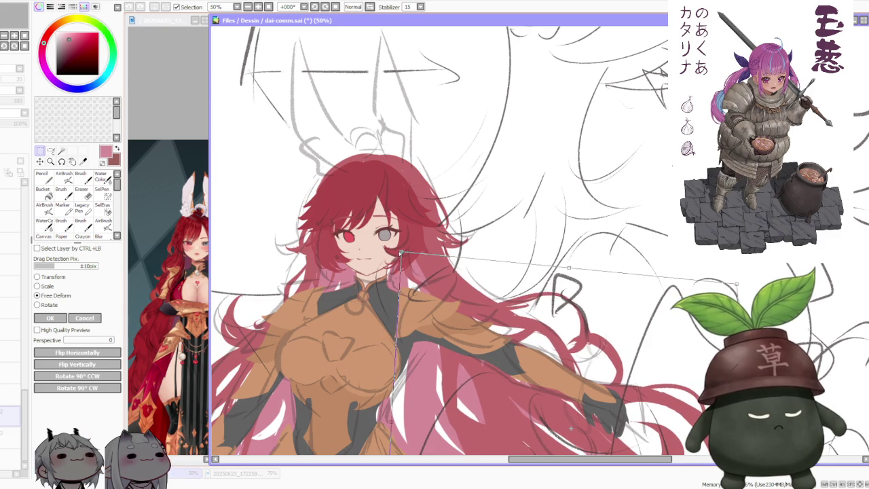
scroll(432, 234, down, 3)
scroll(432, 235, down, 1)
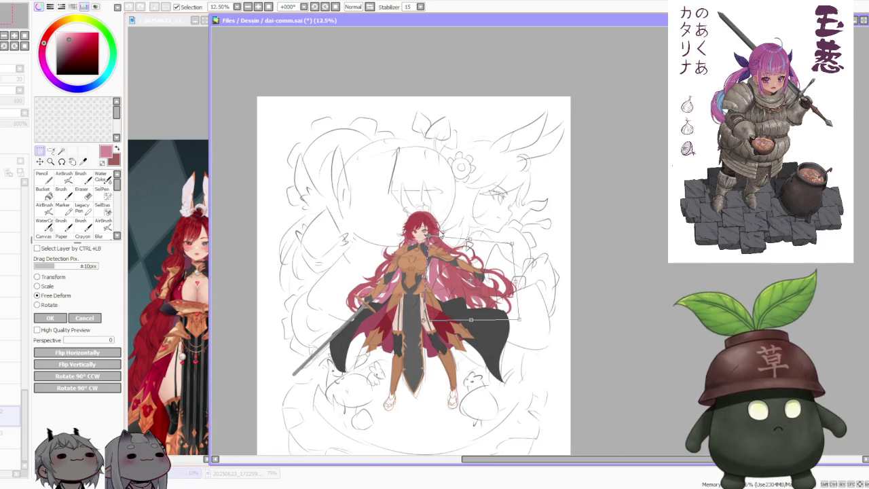
scroll(451, 240, up, 1)
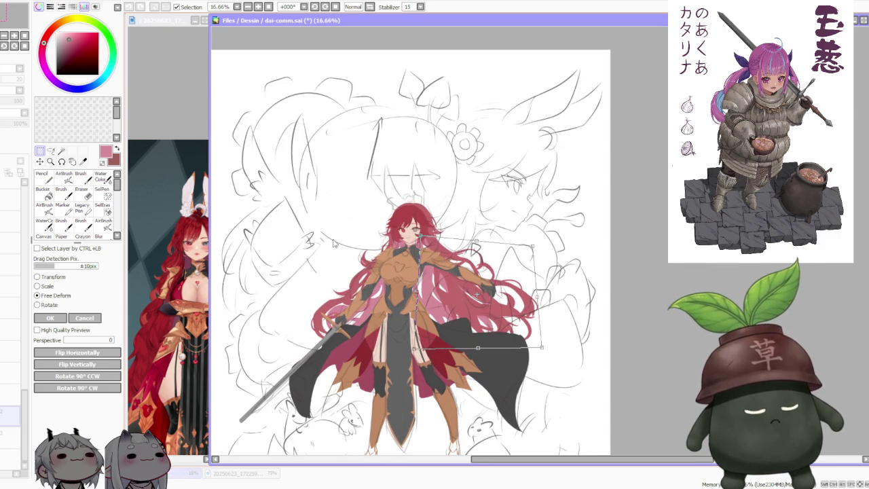
scroll(345, 285, up, 1)
scroll(345, 285, down, 2)
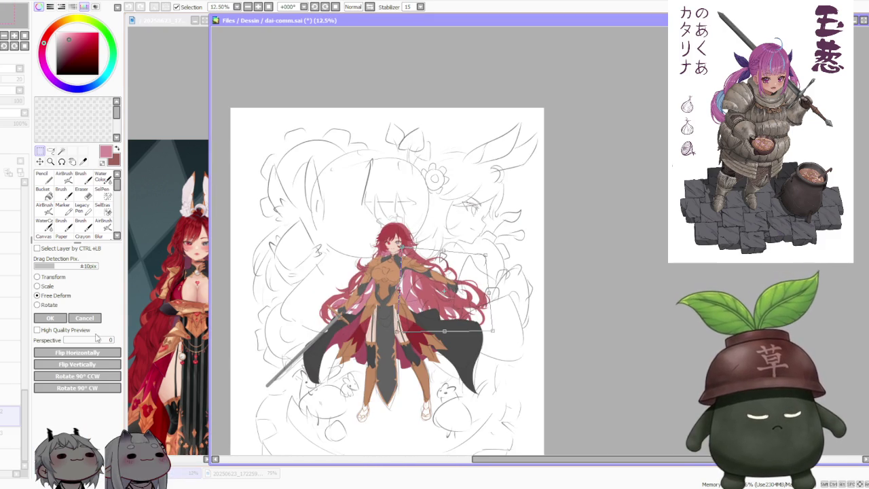
click(50, 318)
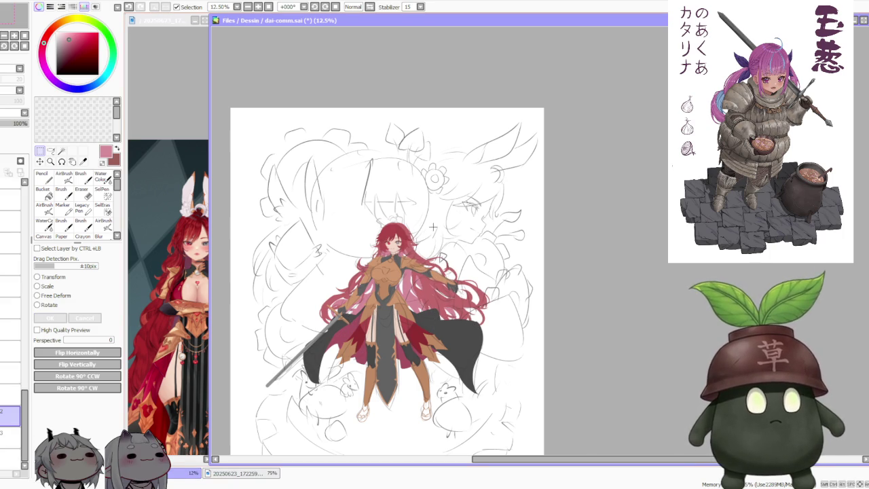
scroll(433, 227, up, 1)
scroll(433, 227, down, 1)
scroll(434, 227, up, 1)
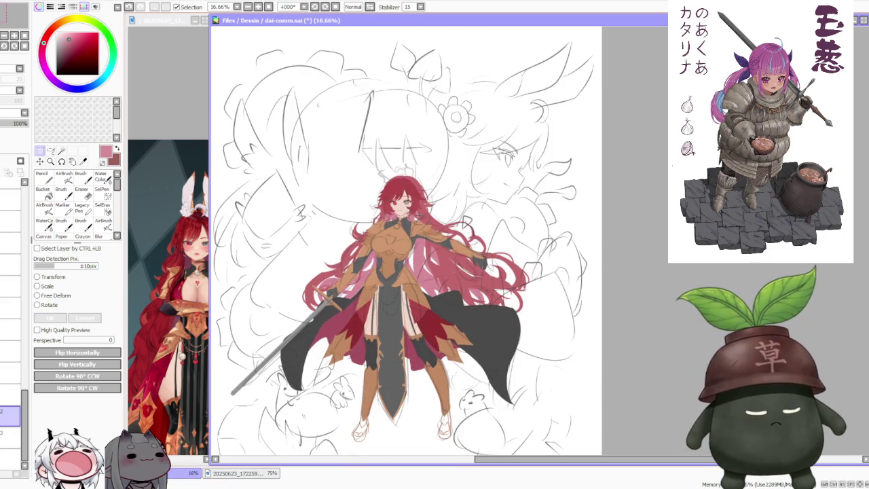
scroll(418, 228, up, 1)
Free-deform the character's lower part a few pixels to the left
click(38, 296)
drag(408, 368, 404, 369)
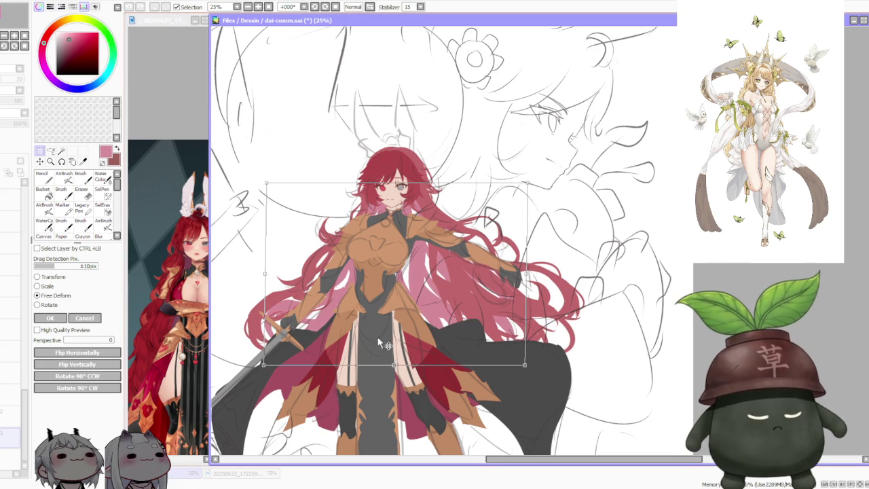
scroll(380, 343, down, 1)
click(50, 318)
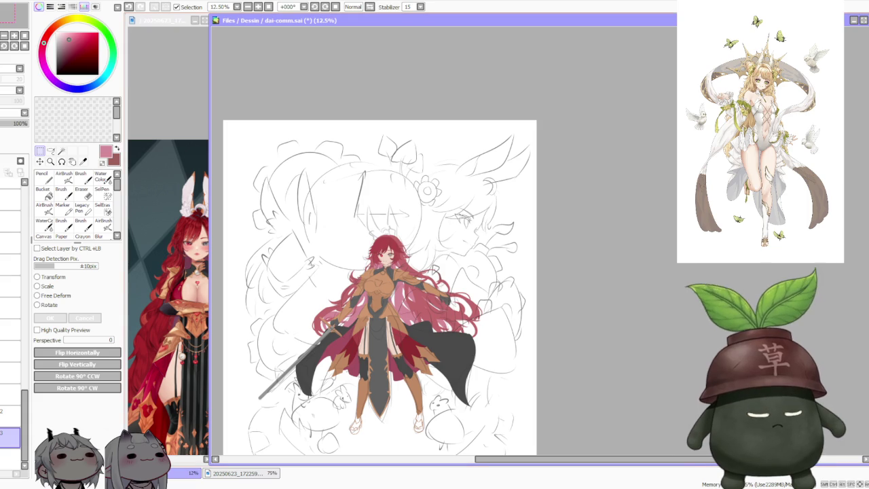
scroll(413, 259, up, 1)
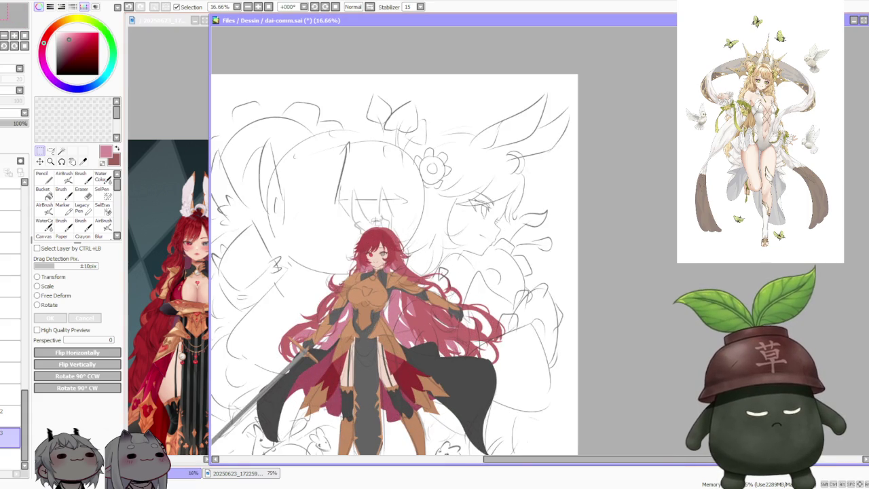
Mirror the canvas view horizontally to check the drawing
click(370, 8)
scroll(417, 210, down, 1)
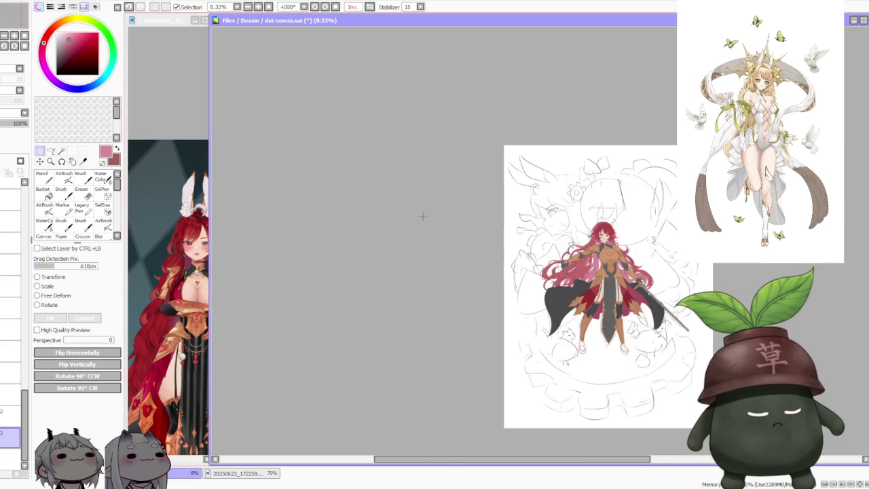
scroll(417, 209, up, 1)
scroll(574, 228, up, 1)
scroll(370, 227, down, 2)
Select a rectangle over the torso and sample the hair's darker red with the Brush
scroll(370, 227, up, 2)
scroll(417, 240, down, 2)
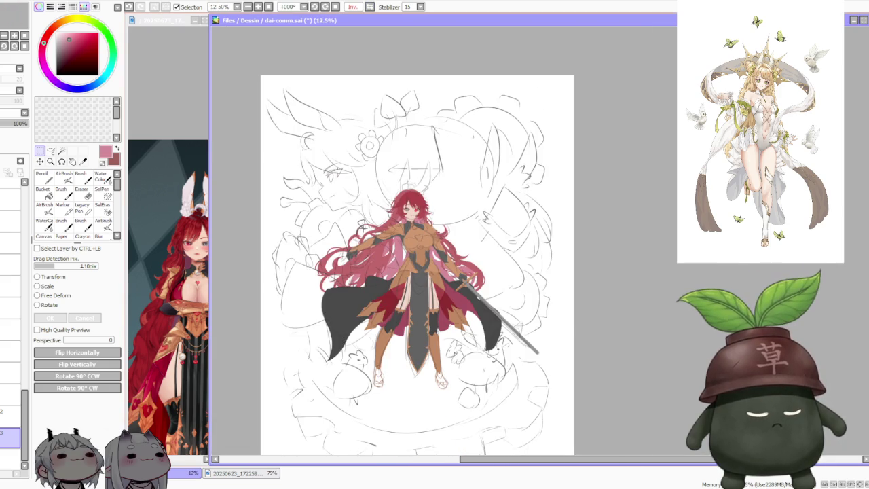
scroll(360, 233, up, 1)
scroll(359, 233, up, 1)
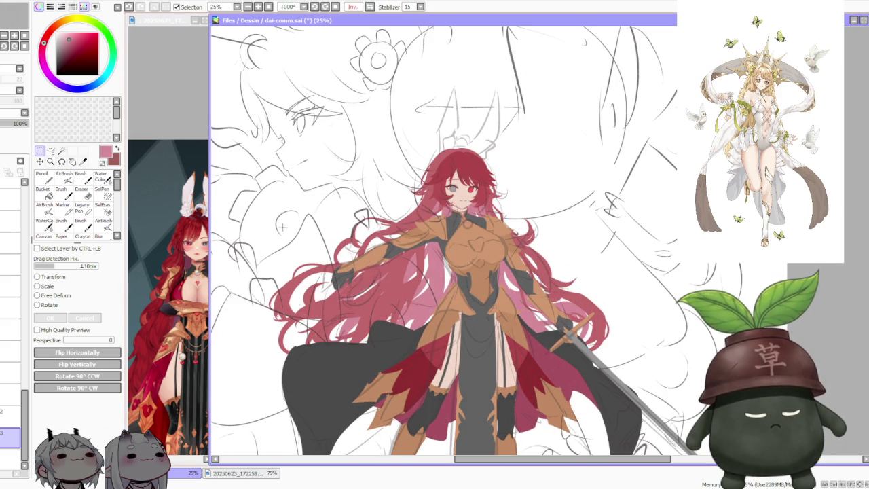
drag(319, 209, 397, 280)
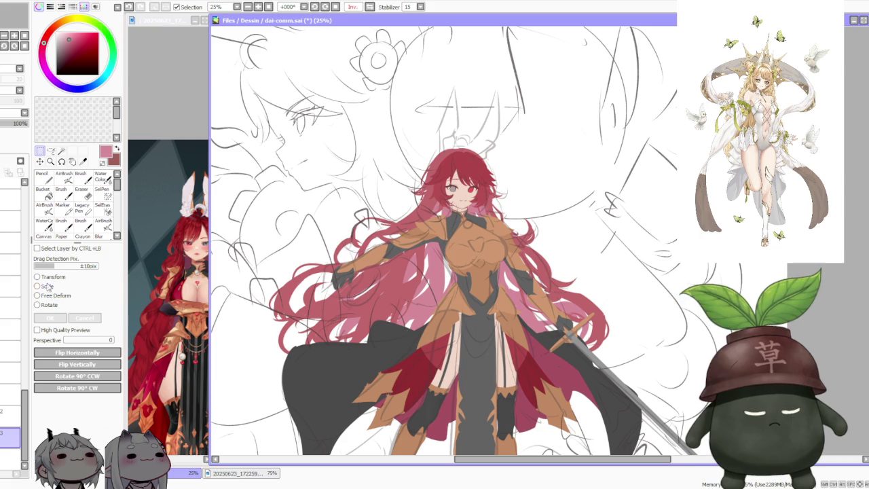
click(81, 178)
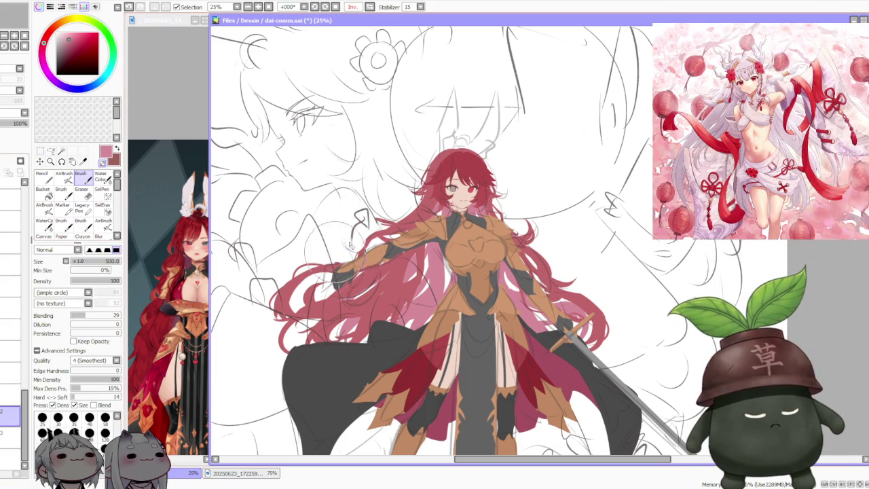
alt+click(407, 196)
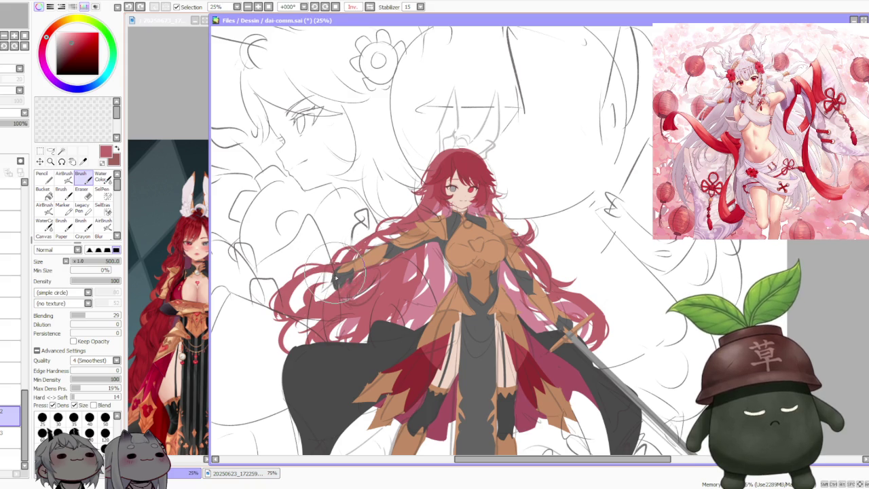
Zoom around the canvas and return the view to unmirrored
scroll(394, 225, down, 2)
scroll(407, 231, up, 3)
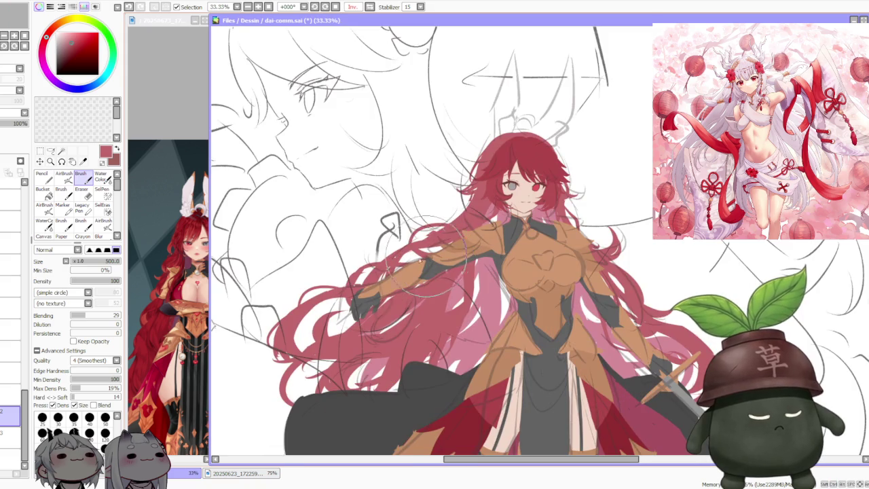
scroll(468, 224, down, 1)
scroll(462, 231, up, 1)
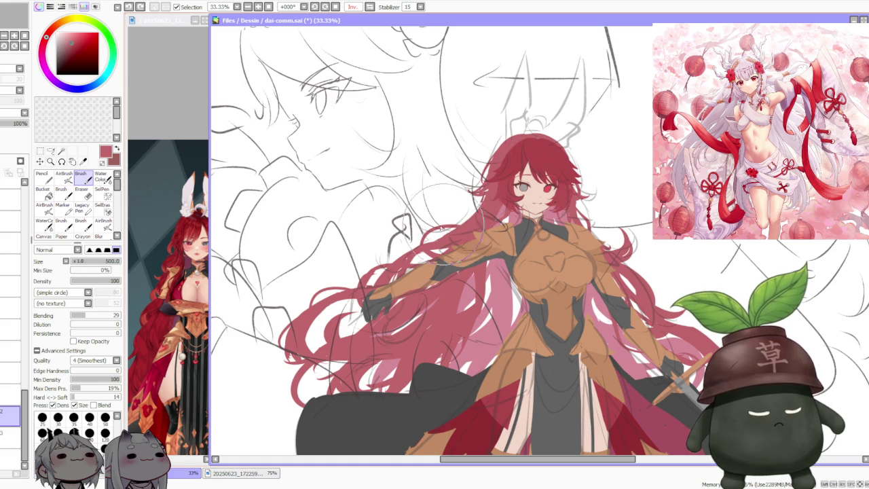
scroll(465, 221, down, 3)
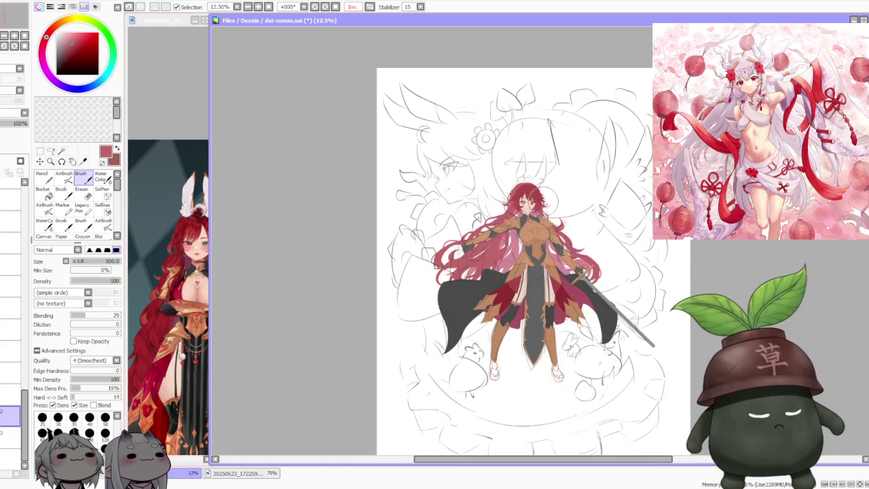
scroll(587, 184, up, 3)
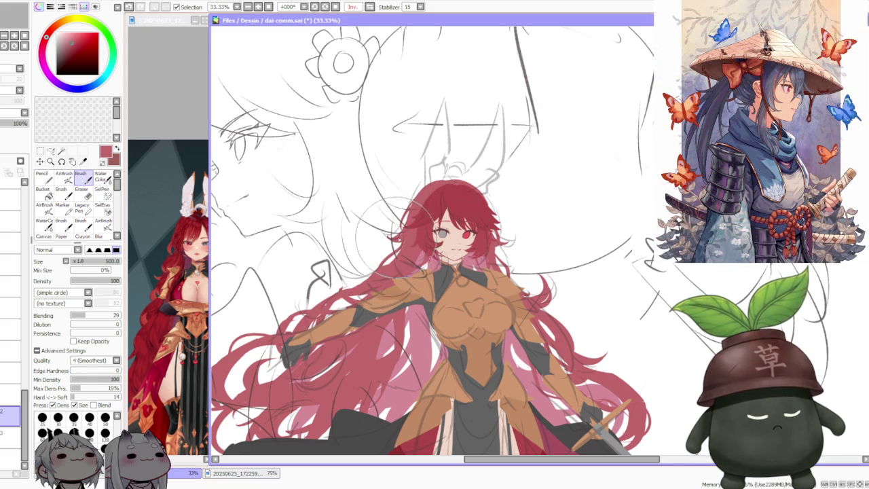
scroll(476, 207, down, 1)
scroll(530, 187, up, 3)
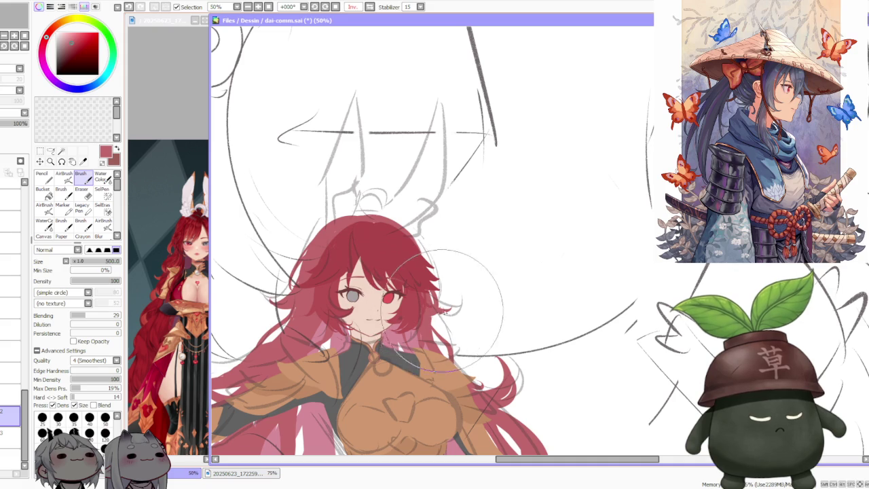
scroll(441, 310, down, 1)
scroll(448, 265, down, 1)
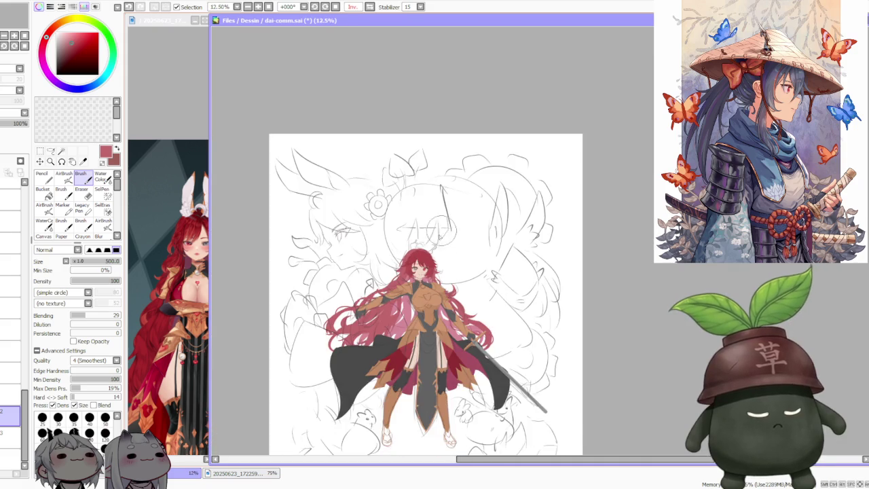
scroll(456, 222, down, 1)
scroll(428, 245, down, 1)
scroll(415, 258, up, 2)
scroll(503, 255, up, 1)
scroll(519, 255, down, 1)
scroll(520, 252, up, 1)
scroll(513, 237, down, 1)
scroll(508, 231, up, 1)
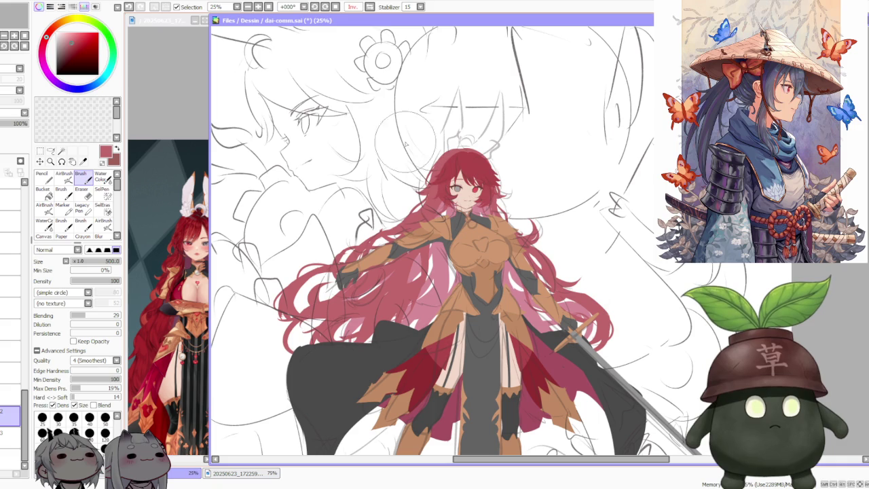
click(370, 7)
Restore the normal canvas view and zoom the reference image to inspect the armored figure
key(ctrl+minus)
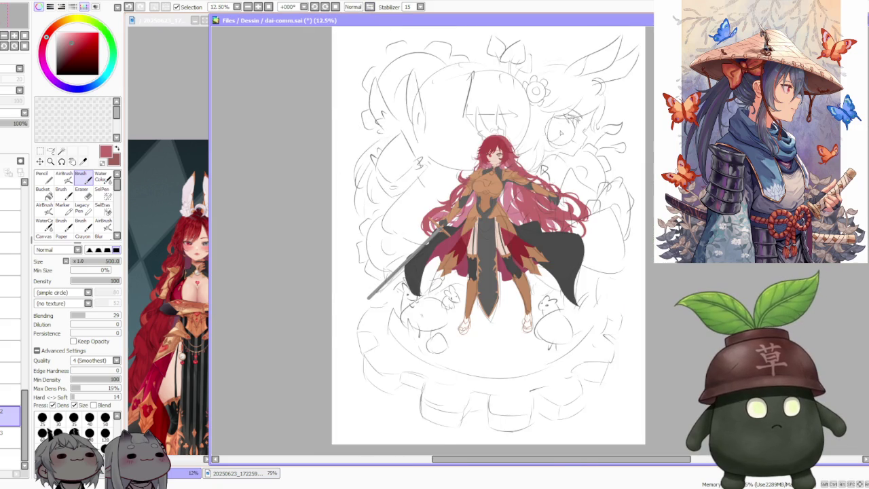
scroll(560, 131, up, 1)
scroll(516, 177, down, 2)
scroll(374, 183, up, 2)
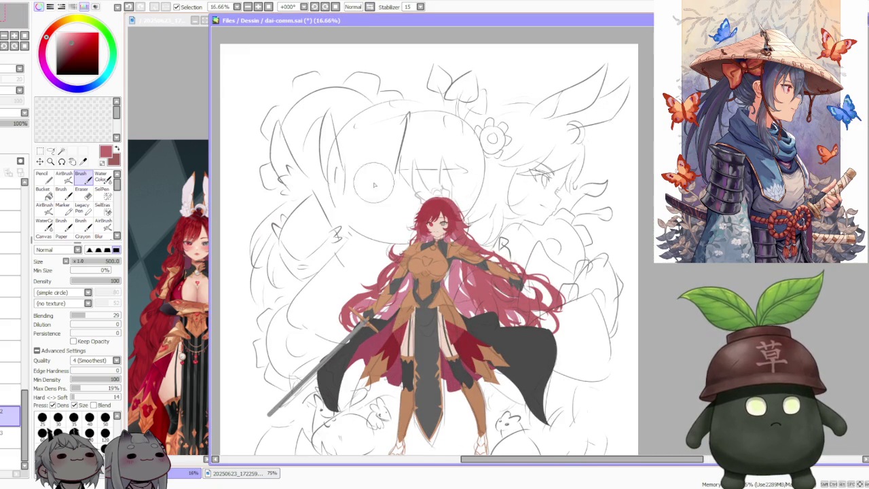
click(170, 131)
scroll(176, 143, down, 1)
scroll(180, 149, down, 1)
scroll(187, 157, up, 1)
scroll(192, 162, up, 1)
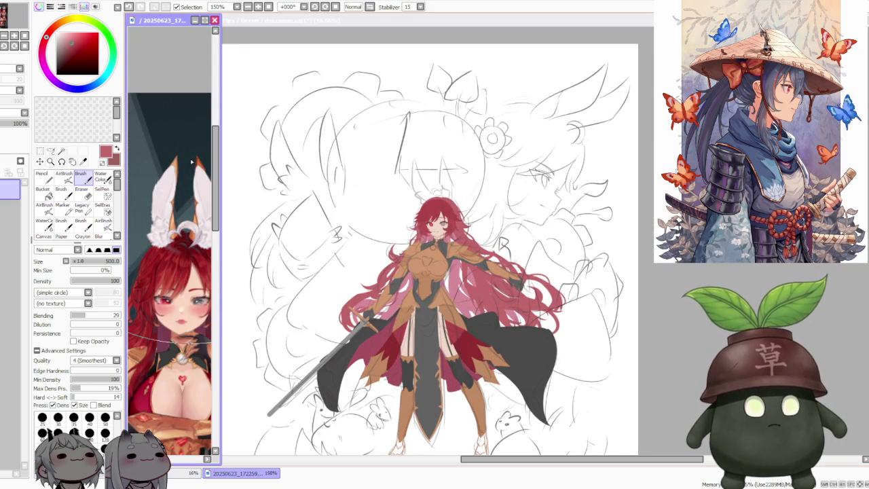
scroll(193, 167, down, 2)
scroll(194, 170, down, 1)
scroll(194, 180, up, 5)
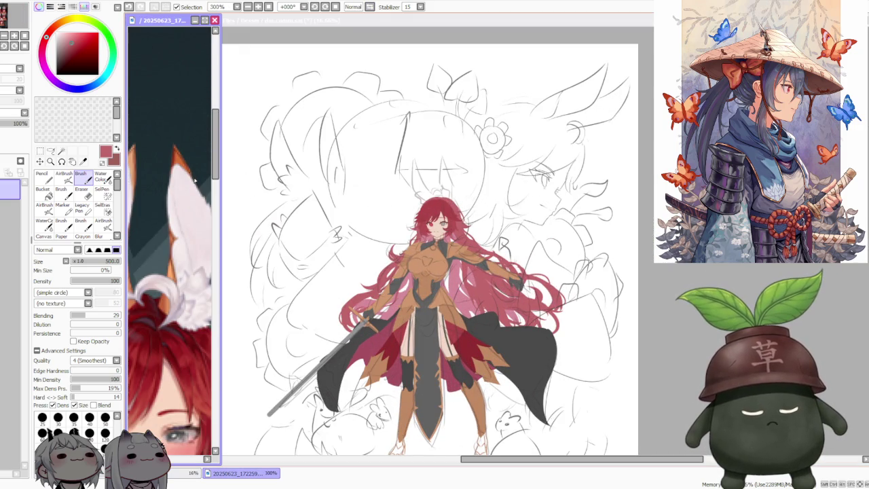
scroll(190, 181, down, 2)
scroll(183, 182, down, 1)
scroll(174, 185, up, 1)
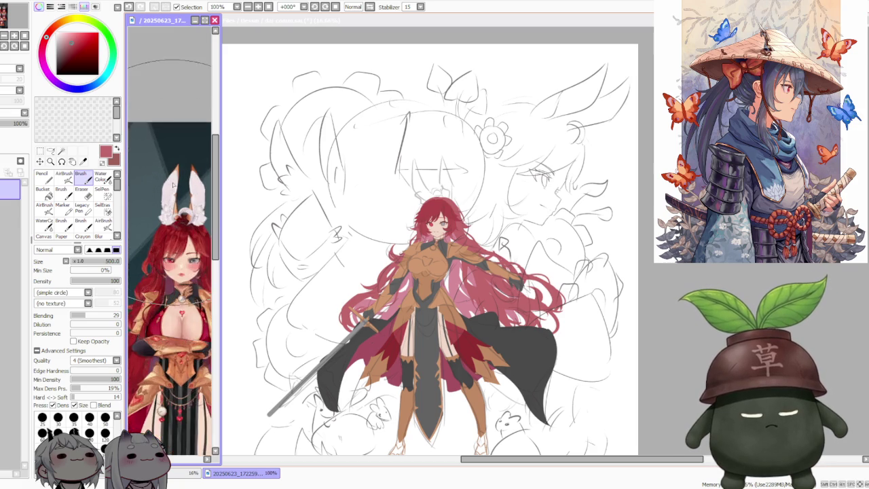
scroll(173, 185, down, 5)
scroll(173, 184, up, 2)
Adjust the reference view, then bring the dai-comm.sai canvas back to the front
mouse_move(178, 459)
mouse_down()
mouse_move(184, 462)
mouse_move(171, 461)
mouse_up()
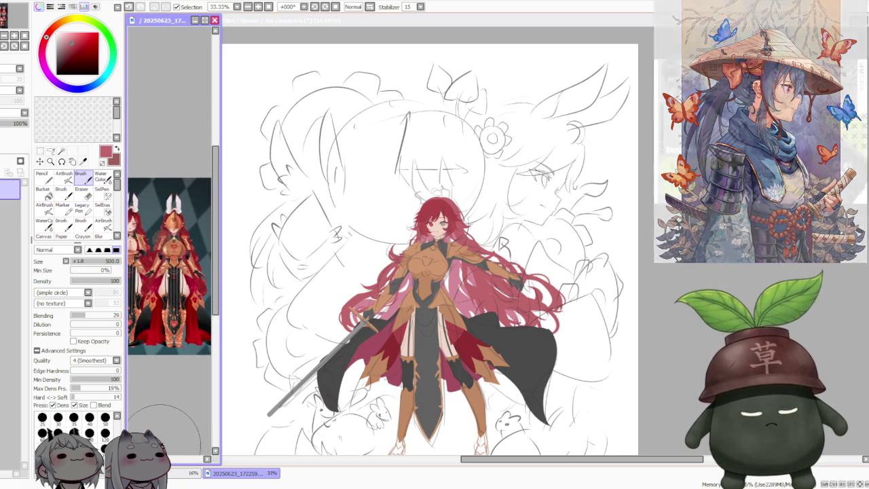
scroll(173, 306, up, 4)
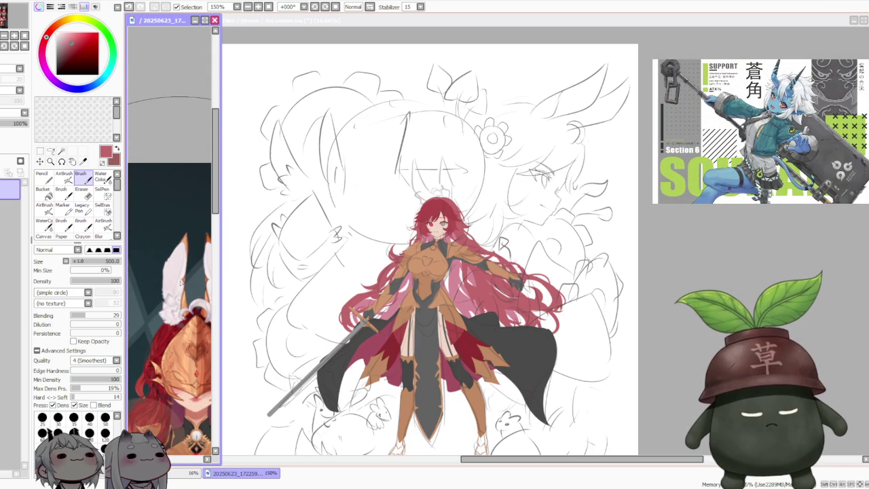
scroll(181, 282, up, 1)
scroll(182, 283, down, 2)
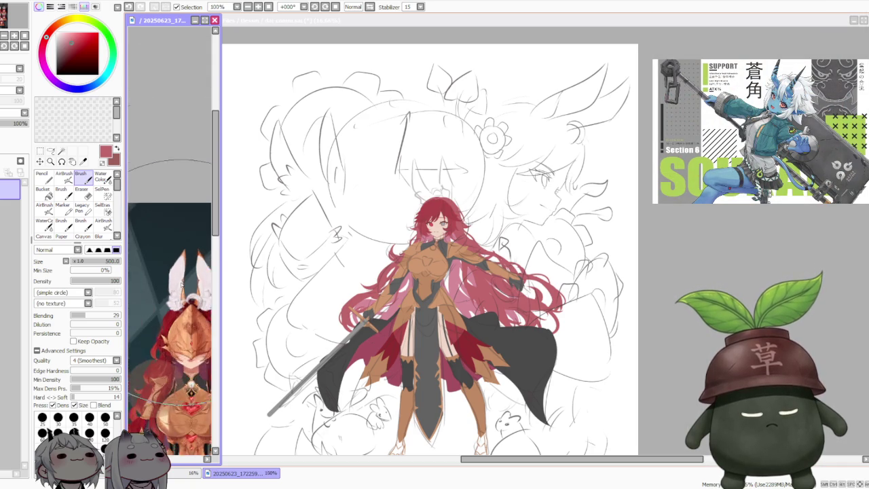
scroll(181, 285, down, 2)
scroll(177, 279, up, 1)
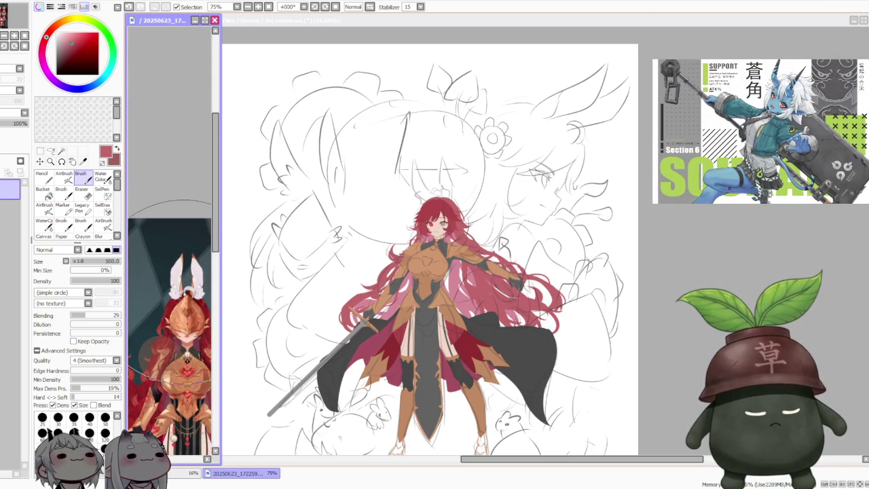
scroll(176, 278, up, 1)
click(552, 215)
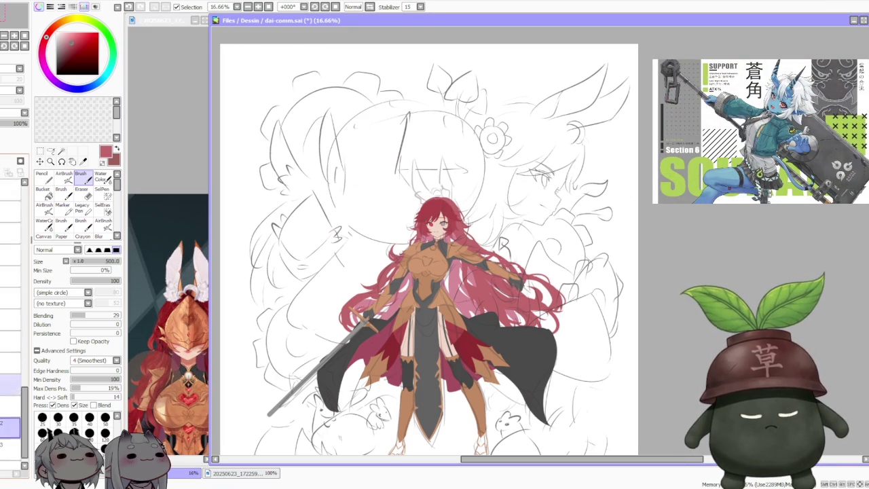
Fill the white canvas background with grey using the Bucket
click(54, 46)
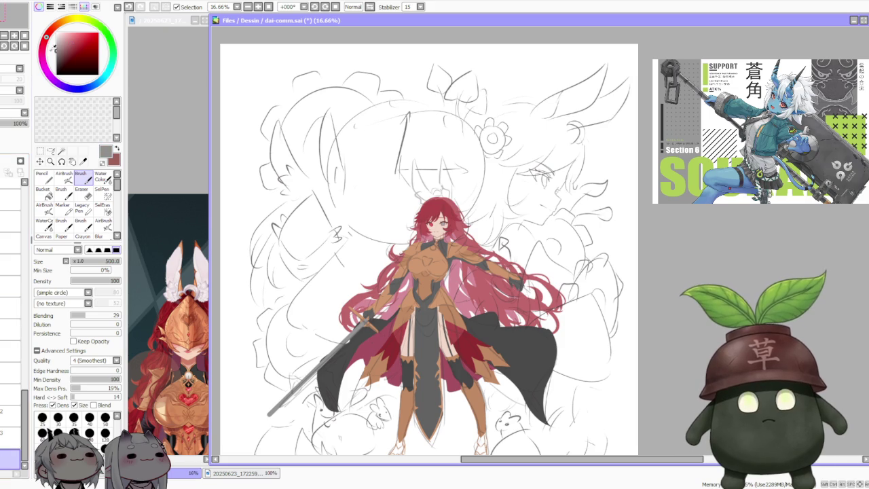
click(43, 192)
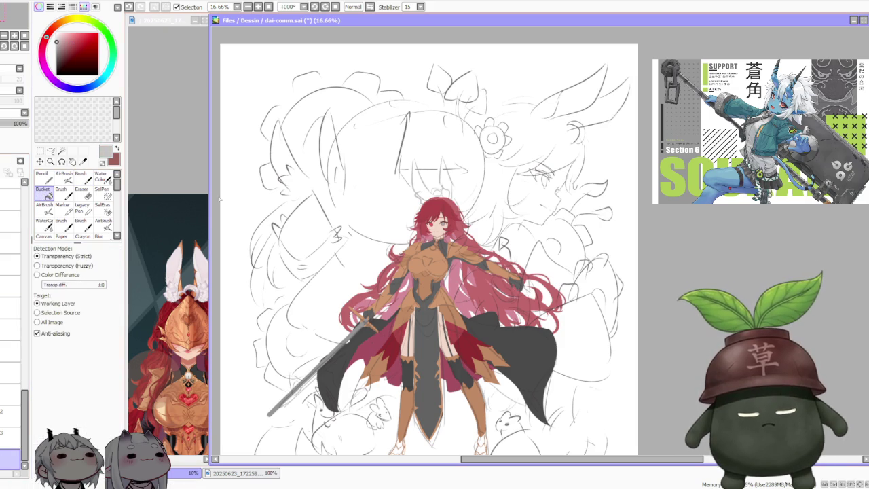
click(263, 190)
Sample the pale pink of the reference ears and return to the Brush
scroll(318, 158, down, 1)
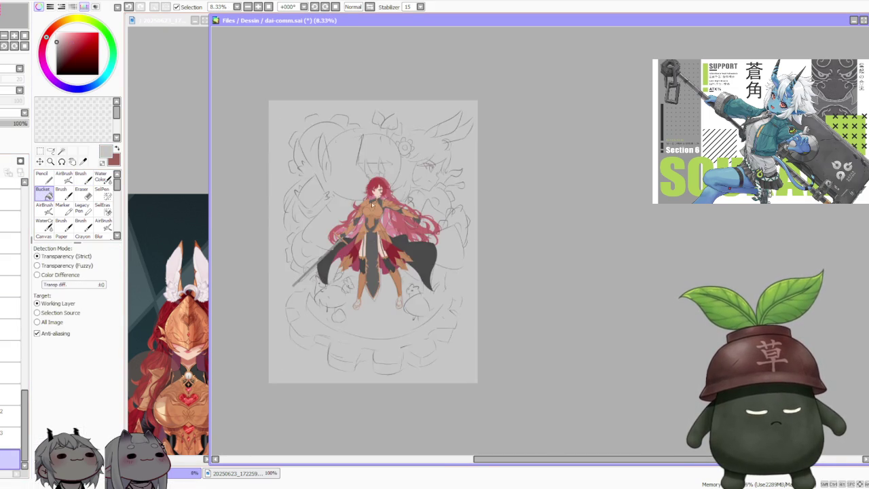
scroll(333, 151, up, 1)
scroll(340, 148, up, 1)
scroll(348, 145, up, 1)
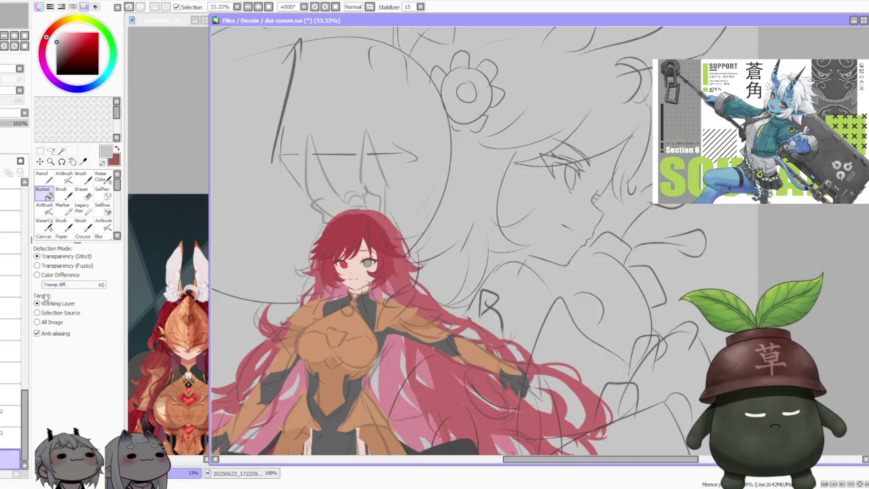
scroll(13, 407, down, 2)
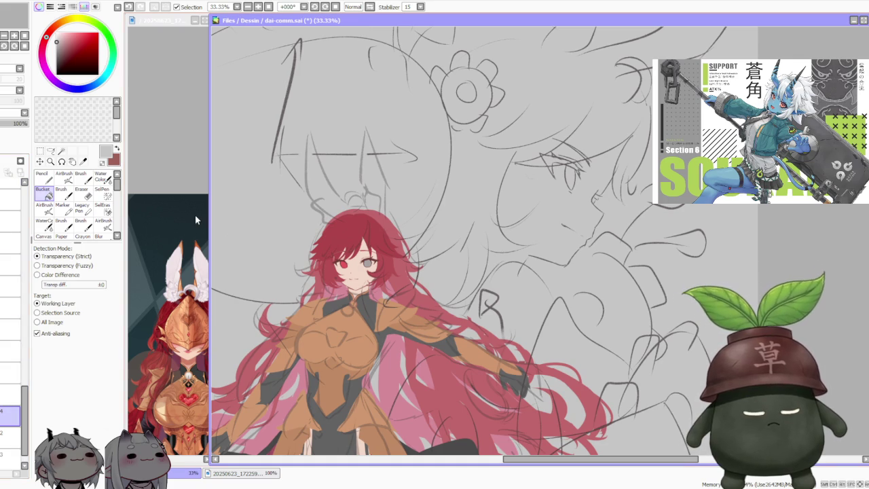
alt+click(202, 290)
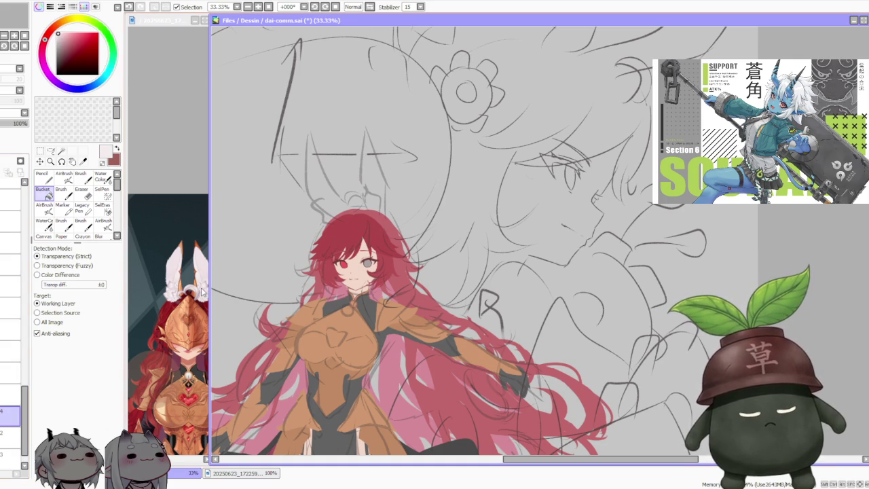
key(b)
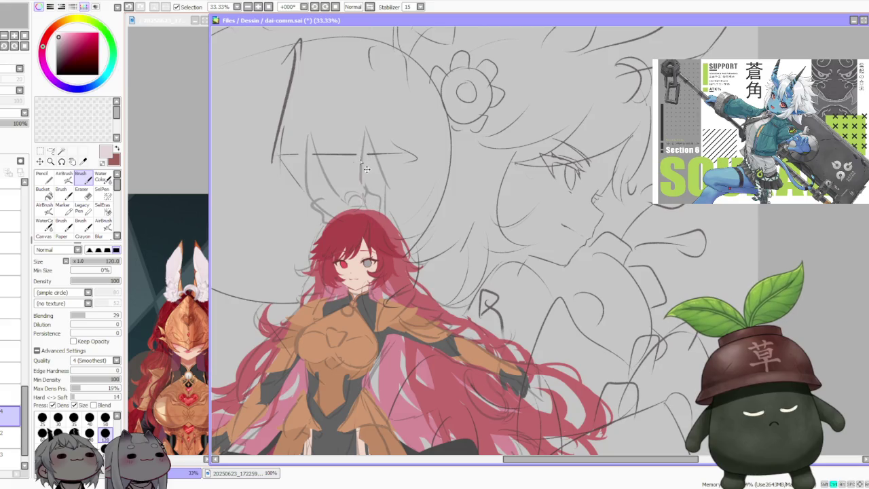
Paint both pale pink bunny ears above the head, redoing the bad strokes
drag(365, 133, 361, 193)
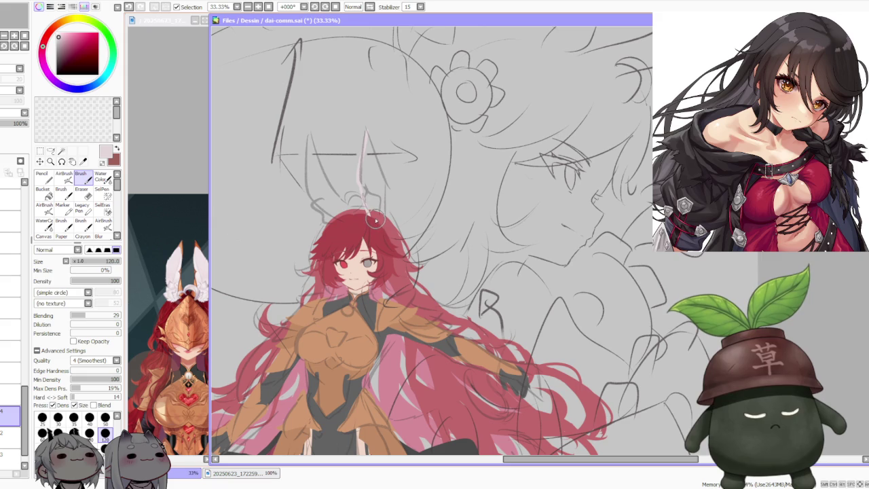
key(ctrl+z)
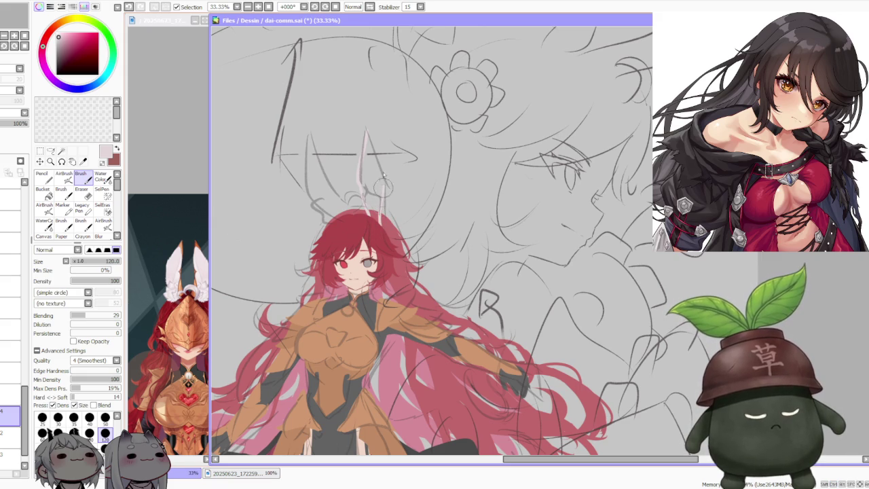
key(ctrl+z)
drag(384, 194, 367, 146)
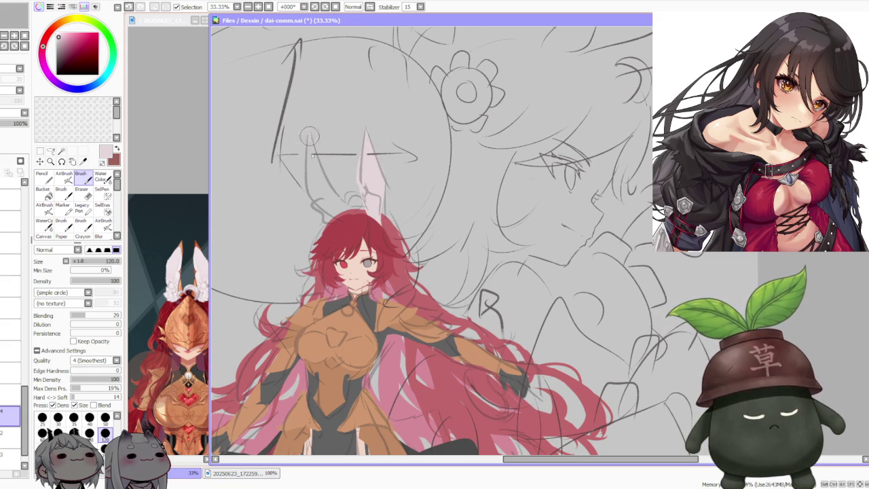
drag(309, 137, 353, 217)
drag(307, 135, 319, 197)
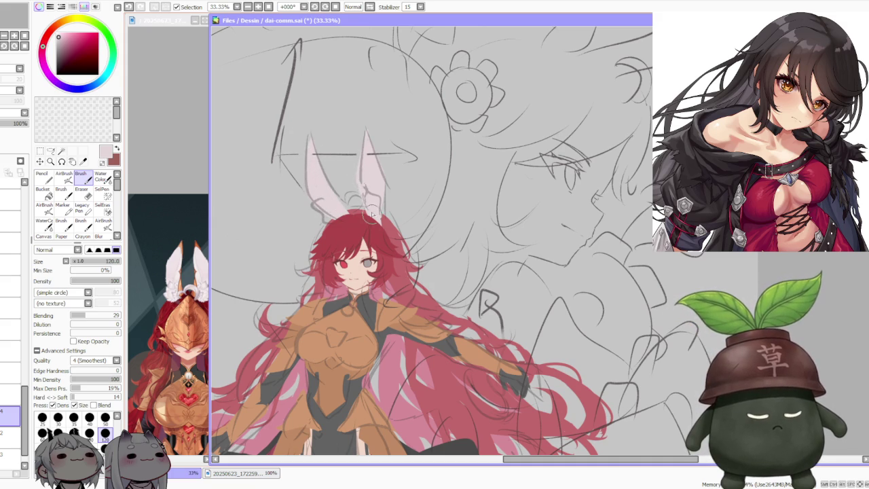
scroll(363, 173, down, 3)
scroll(369, 111, up, 3)
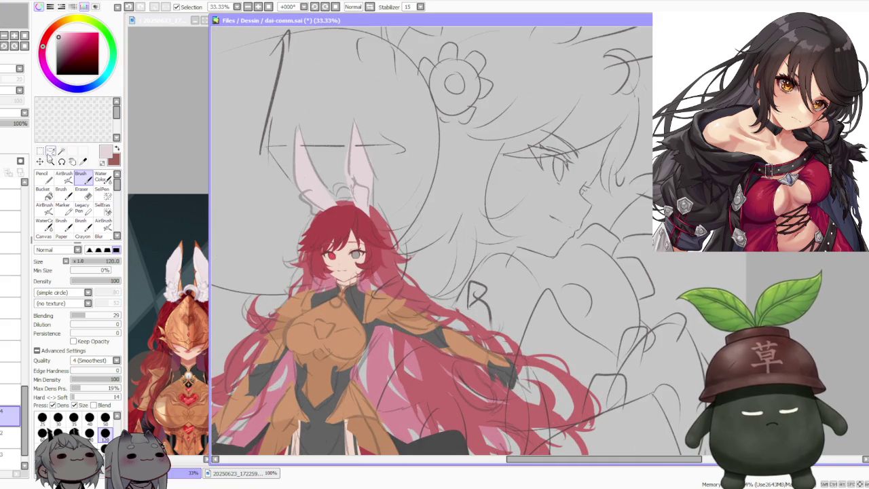
Free-deform the bunny ears, skewing their bottom to the left
key(ctrl+t)
drag(336, 230, 331, 225)
scroll(335, 231, down, 2)
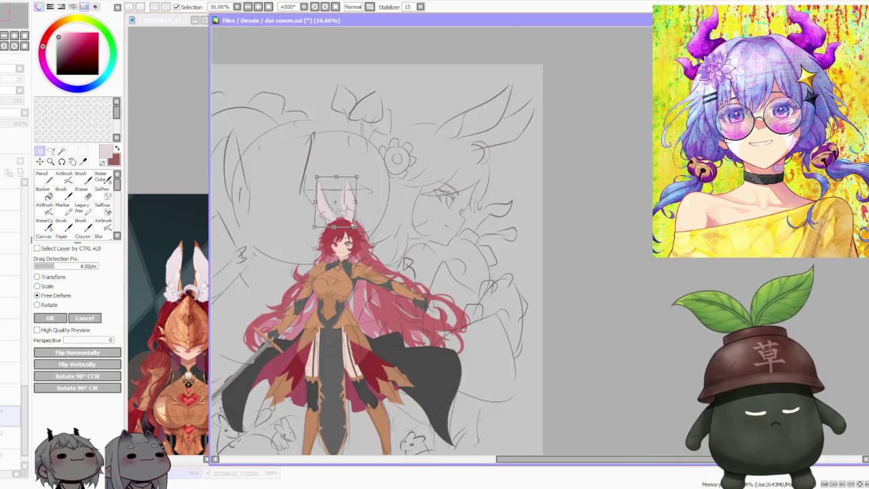
Apply the Free Deform to the bunny ears and undo a stray ear stroke
scroll(334, 231, down, 1)
scroll(340, 224, up, 2)
scroll(331, 254, up, 1)
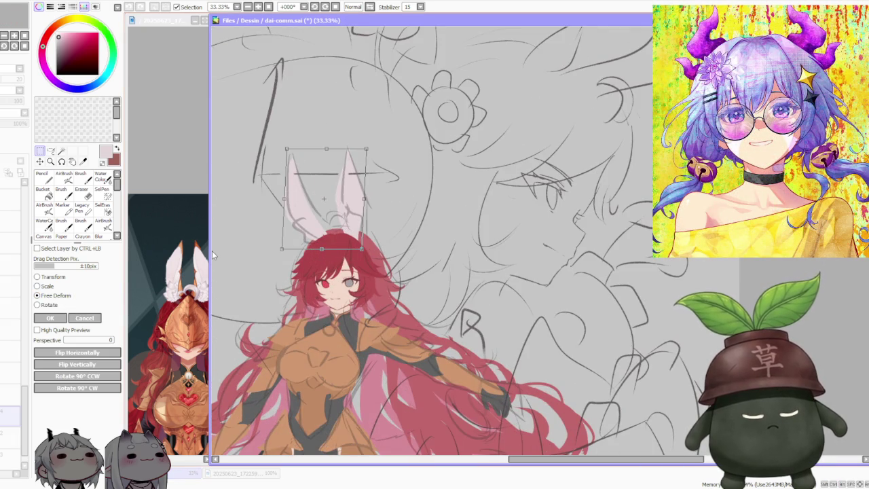
click(73, 317)
click(80, 178)
scroll(440, 224, up, 1)
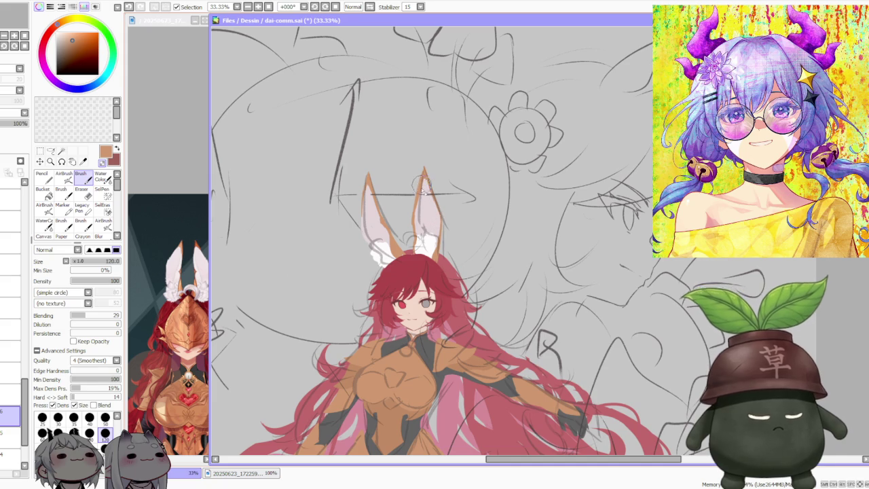
key(ctrl+z)
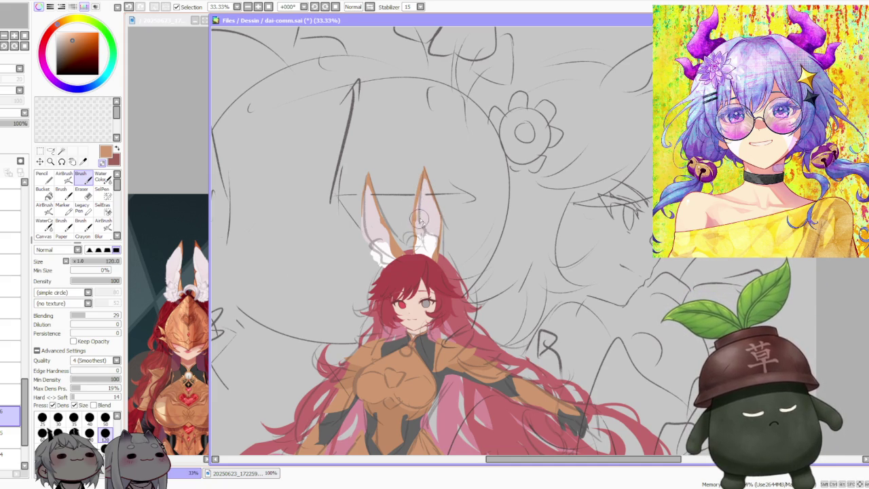
Zoom out to review the tan-edged bunny ears on the figure
scroll(420, 216, down, 3)
scroll(449, 177, down, 1)
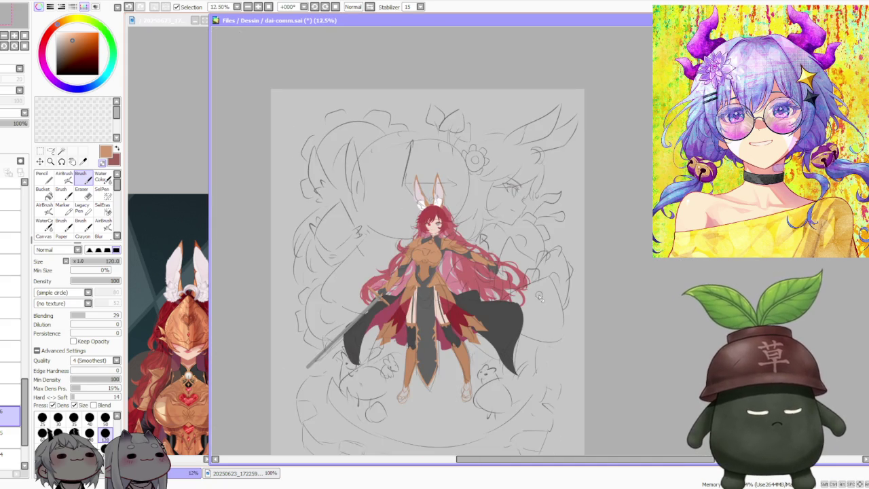
scroll(540, 297, down, 1)
scroll(499, 280, up, 2)
scroll(514, 265, down, 1)
scroll(525, 277, down, 1)
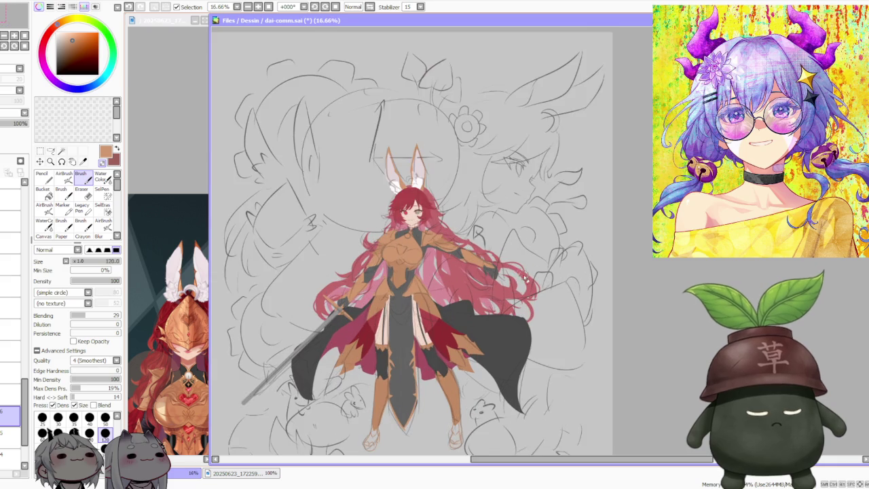
scroll(409, 184, up, 3)
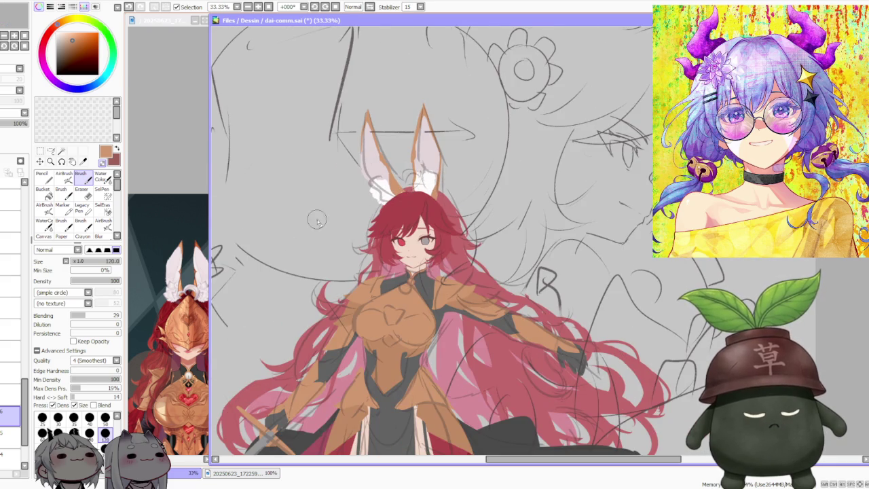
scroll(477, 141, down, 2)
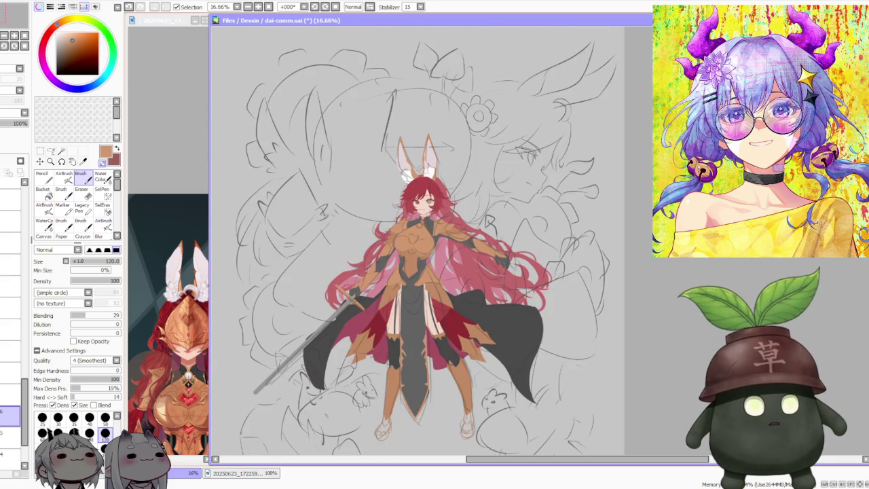
scroll(606, 202, down, 1)
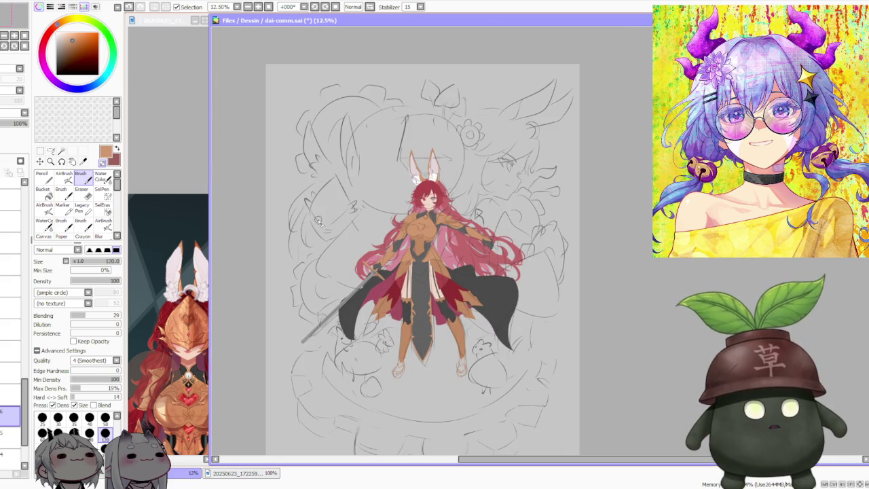
scroll(465, 266, up, 1)
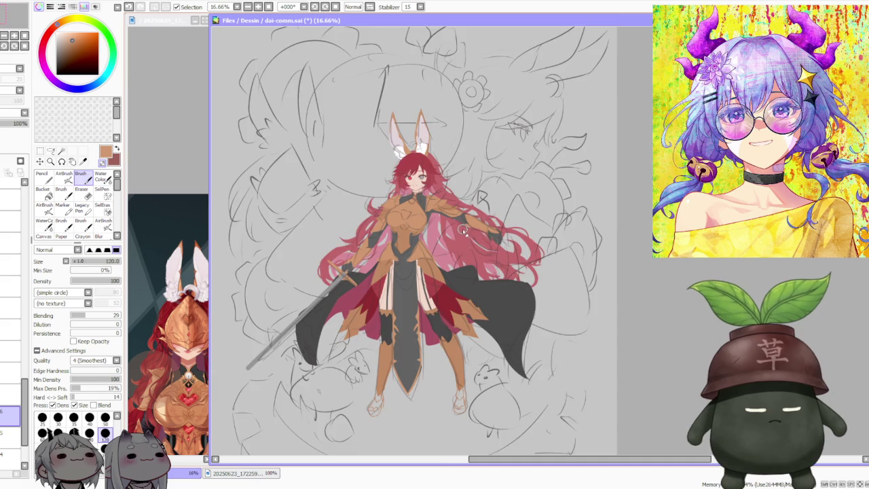
scroll(464, 231, down, 1)
scroll(465, 231, down, 1)
scroll(485, 222, up, 1)
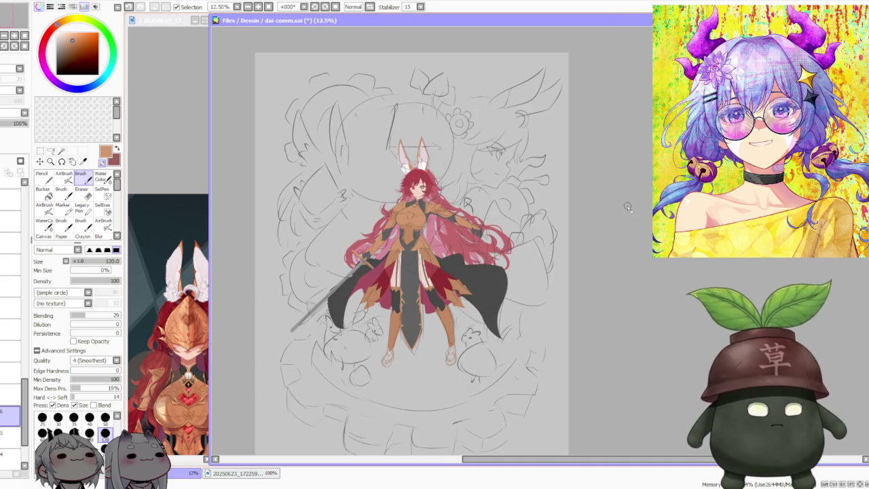
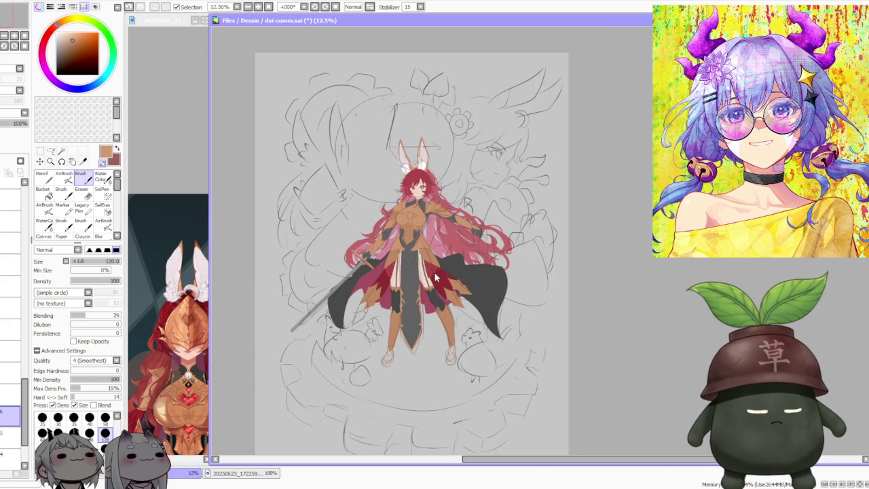
Look over the reference sheet, then zoom the canvas onto the character's face
scroll(433, 270, down, 1)
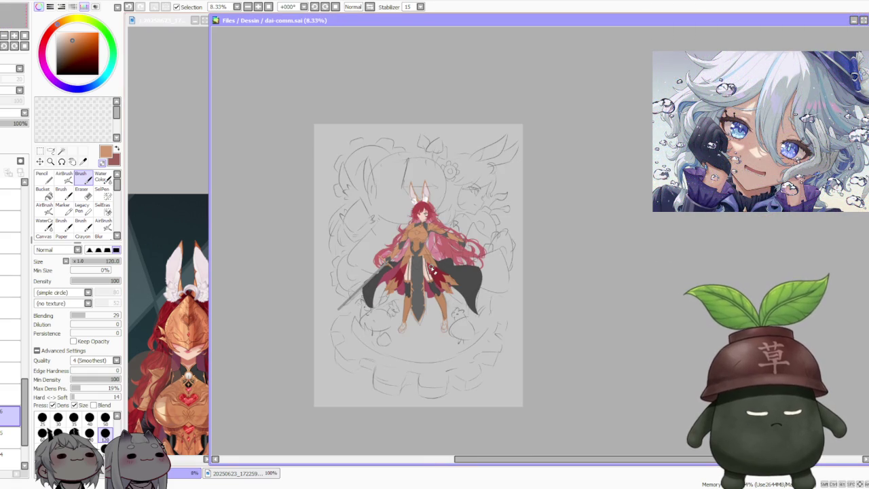
scroll(433, 269, up, 1)
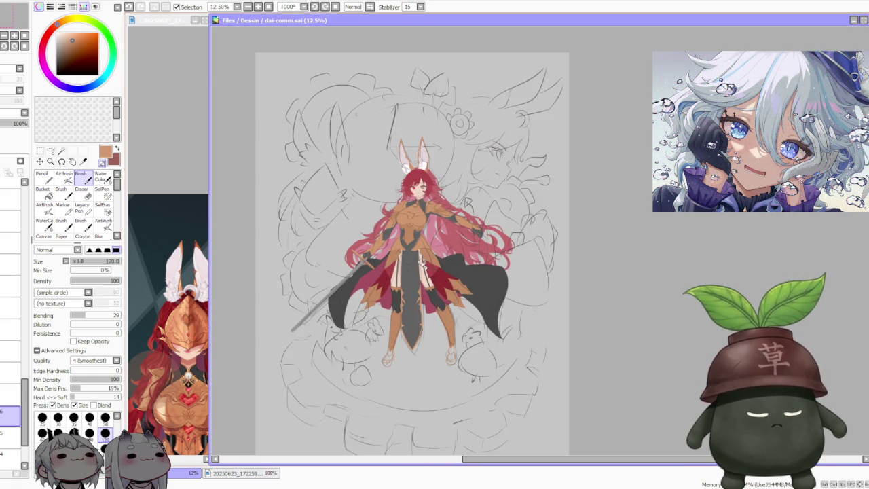
scroll(5, 319, down, 1)
scroll(6, 319, down, 1)
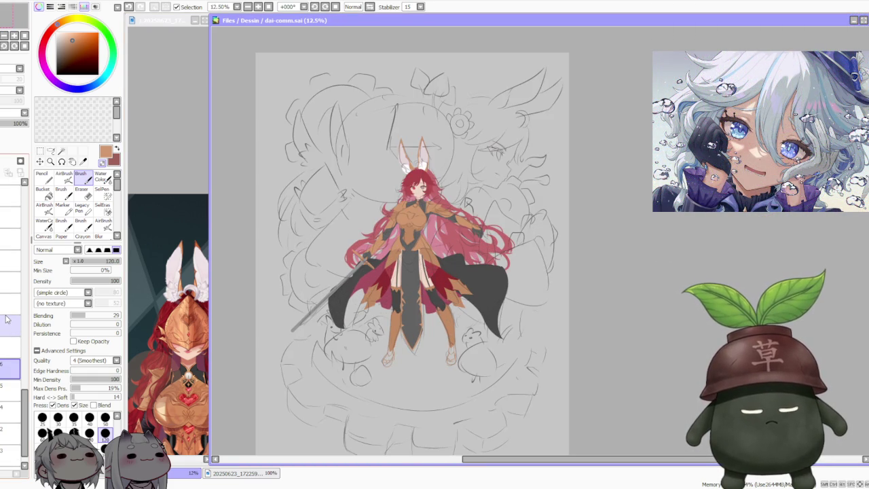
scroll(6, 319, down, 1)
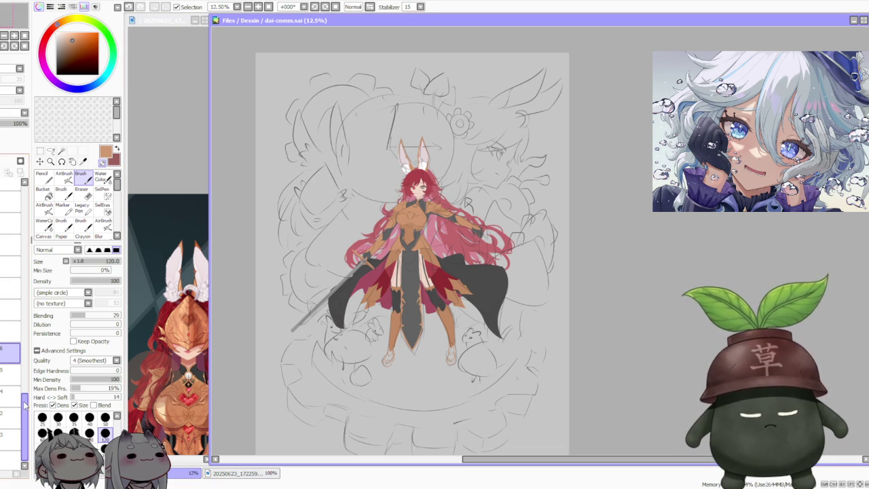
click(168, 160)
scroll(168, 160, down, 1)
scroll(157, 224, down, 1)
scroll(172, 326, up, 2)
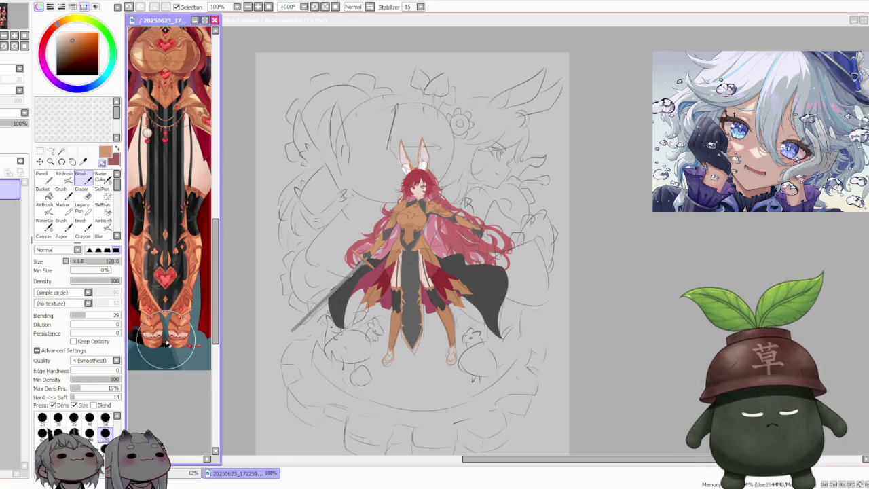
click(625, 308)
scroll(576, 313, down, 1)
scroll(447, 291, up, 2)
scroll(447, 290, down, 2)
scroll(441, 278, up, 2)
scroll(431, 251, up, 2)
scroll(420, 228, up, 1)
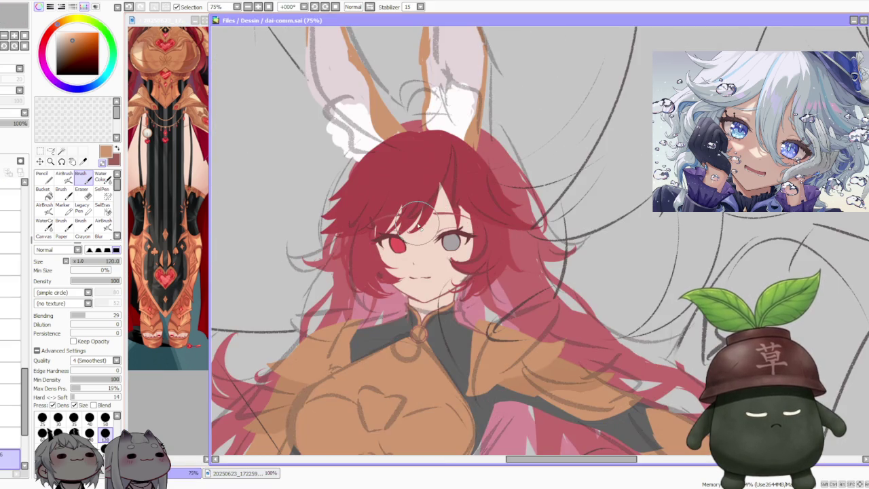
scroll(419, 227, down, 2)
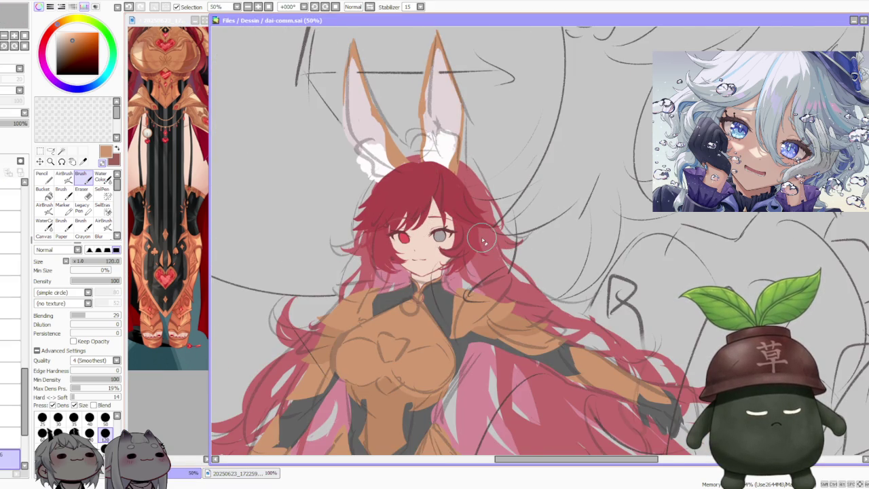
scroll(483, 239, down, 3)
scroll(437, 208, up, 2)
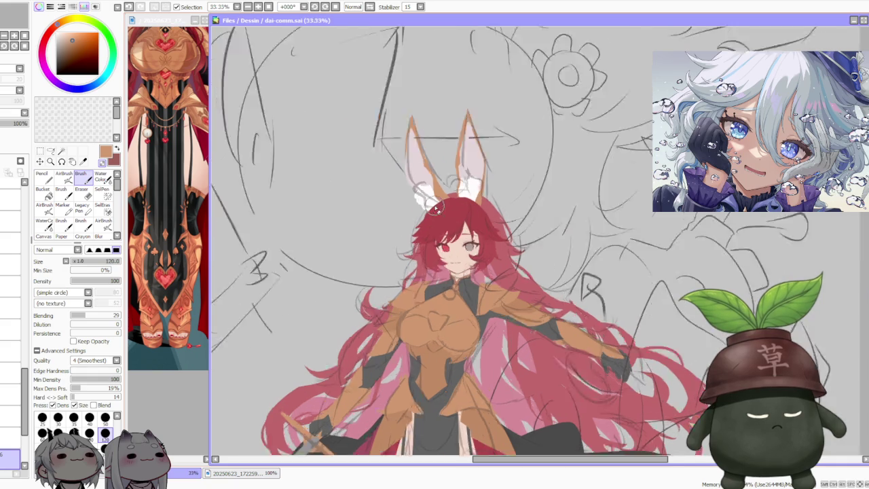
scroll(438, 209, up, 1)
Mirror the canvas view horizontally and inspect the face and head for errors
click(369, 8)
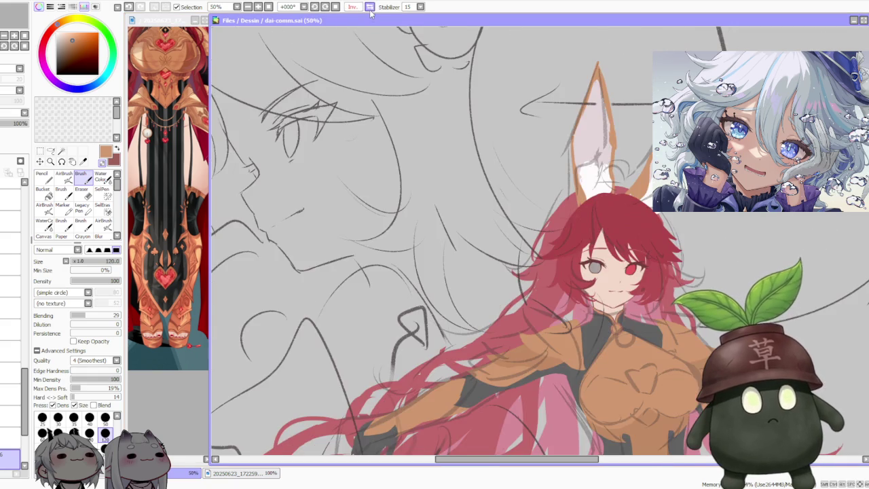
scroll(339, 145, down, 1)
scroll(607, 180, up, 1)
scroll(607, 181, up, 1)
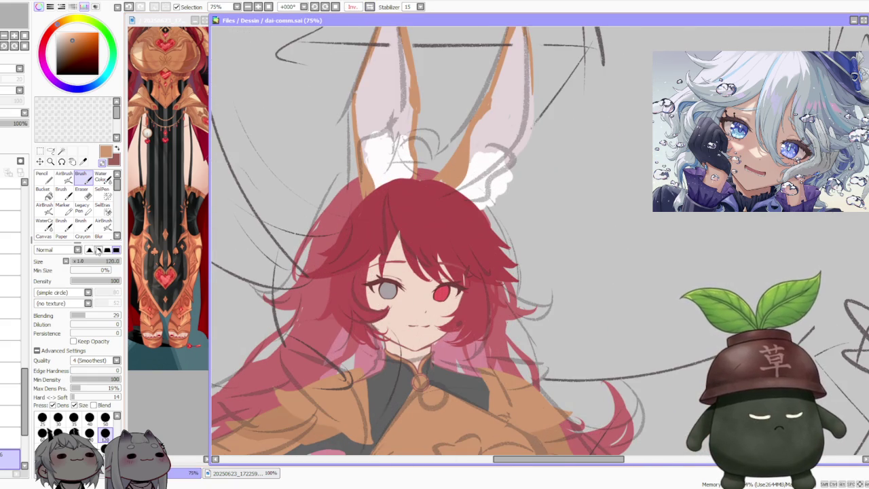
scroll(14, 306, down, 5)
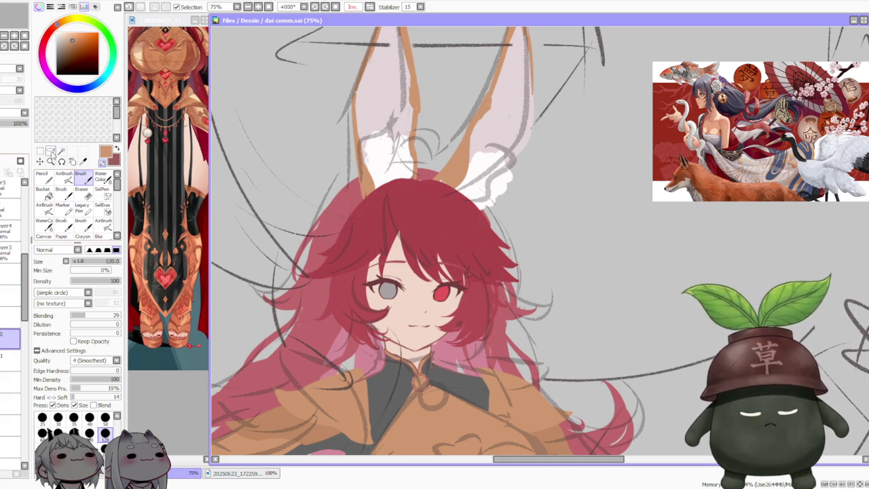
Free-deform the hair, pulling its top corners outward and shifting the bottom edge
key(ctrl+t)
click(57, 296)
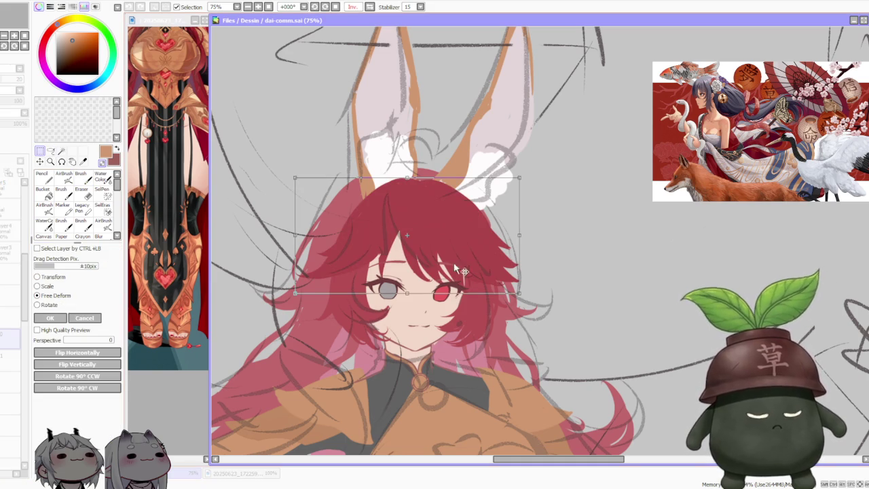
drag(518, 237, 515, 237)
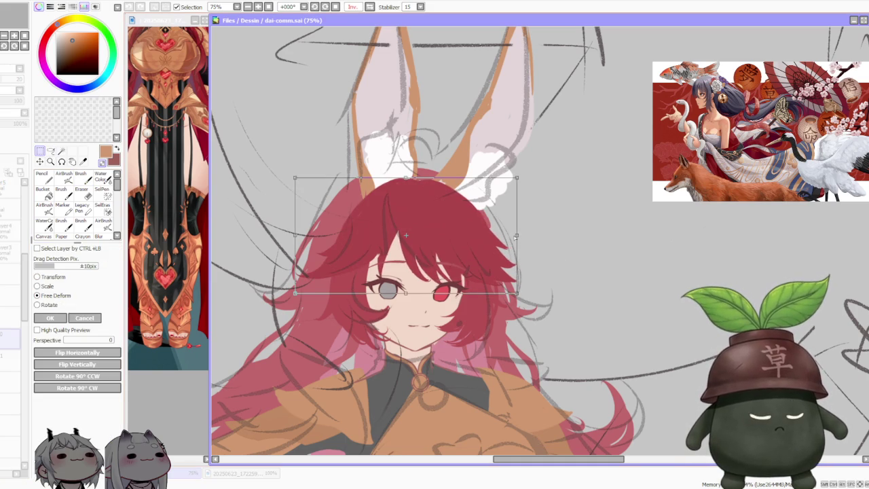
drag(514, 176, 522, 176)
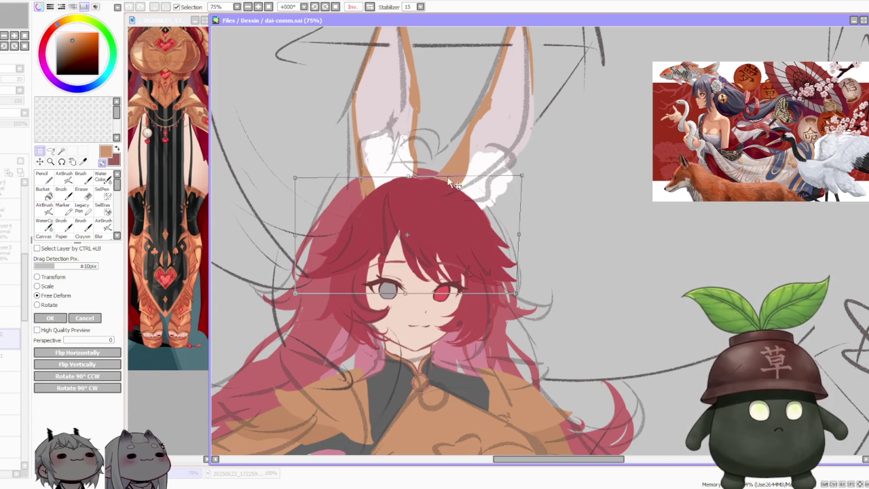
drag(413, 178, 419, 178)
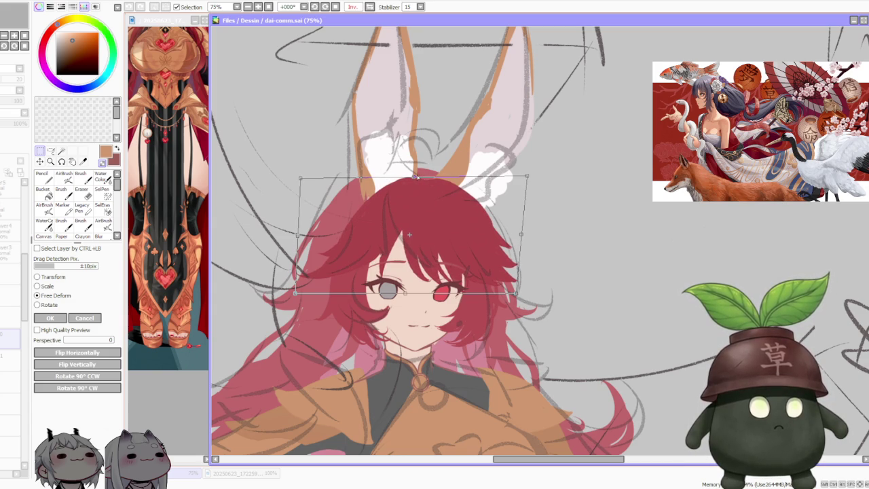
drag(301, 181, 291, 173)
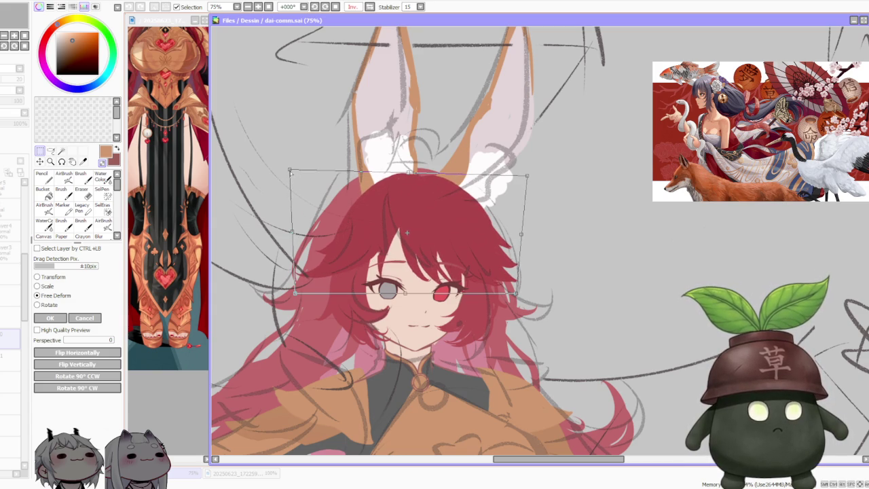
drag(410, 173, 413, 173)
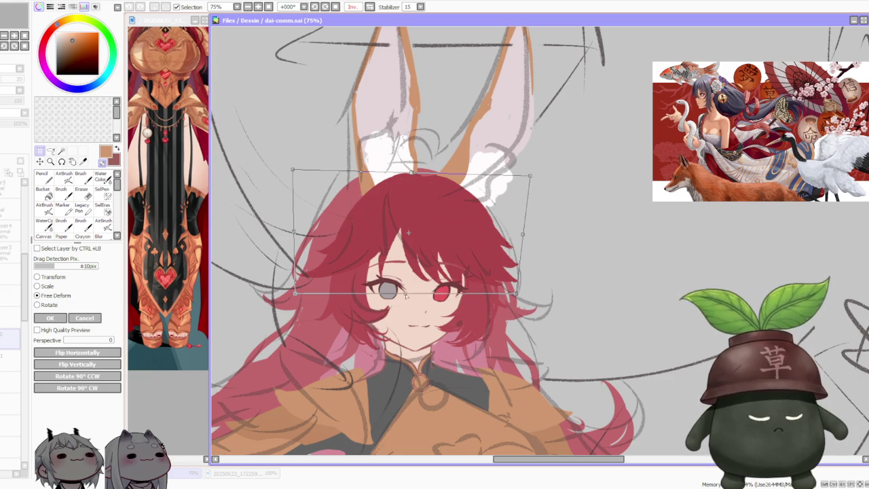
drag(407, 295, 404, 295)
drag(293, 295, 301, 297)
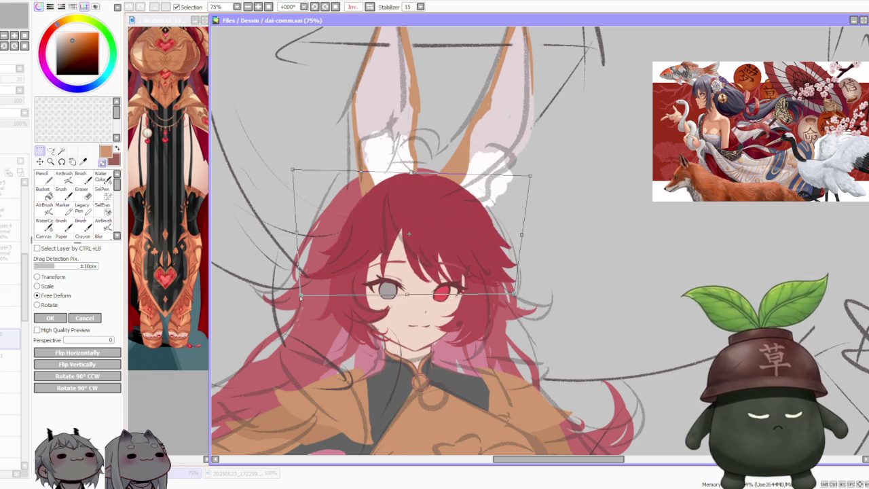
Refine the hair deform, widening the top-left and right sides, then apply it
drag(516, 296, 512, 294)
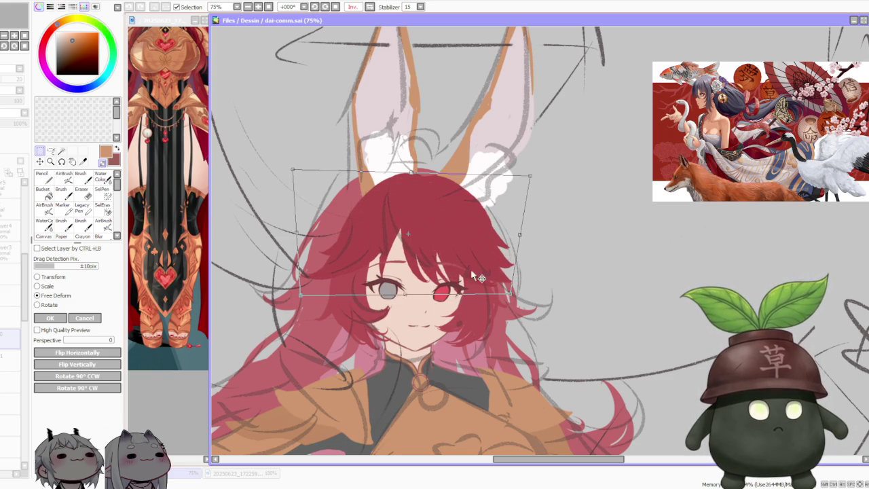
drag(288, 168, 286, 167)
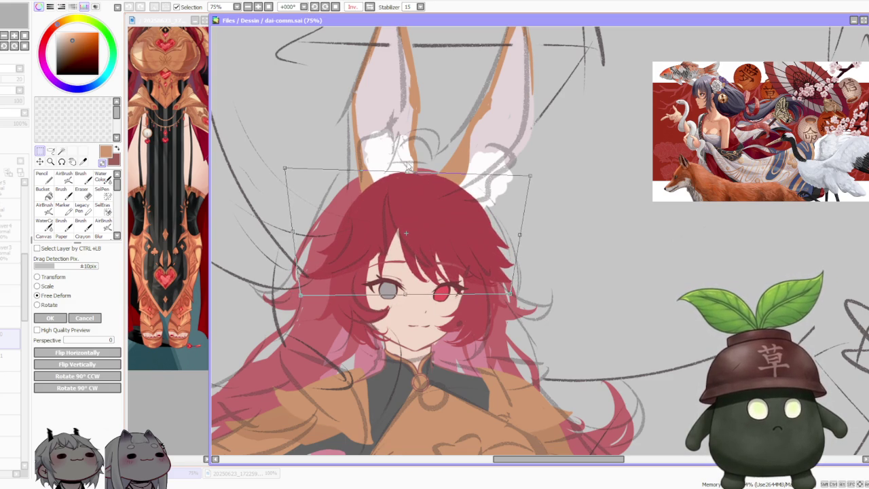
drag(416, 175, 411, 172)
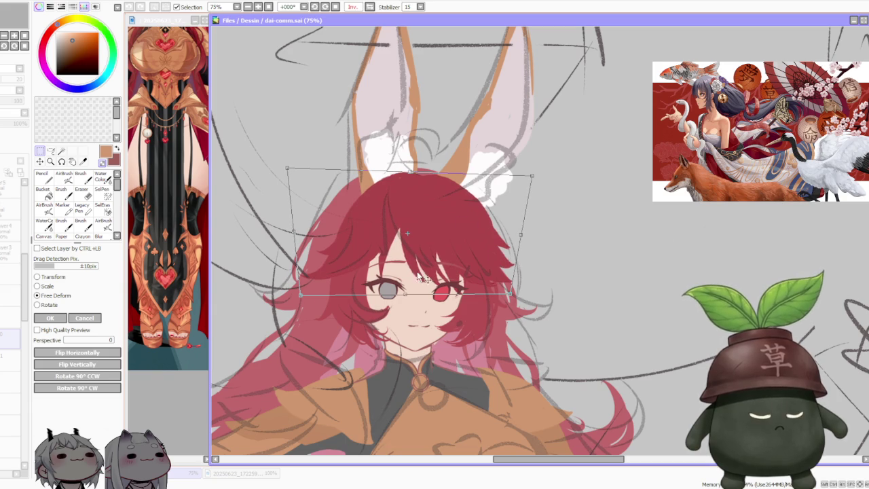
drag(300, 295, 307, 298)
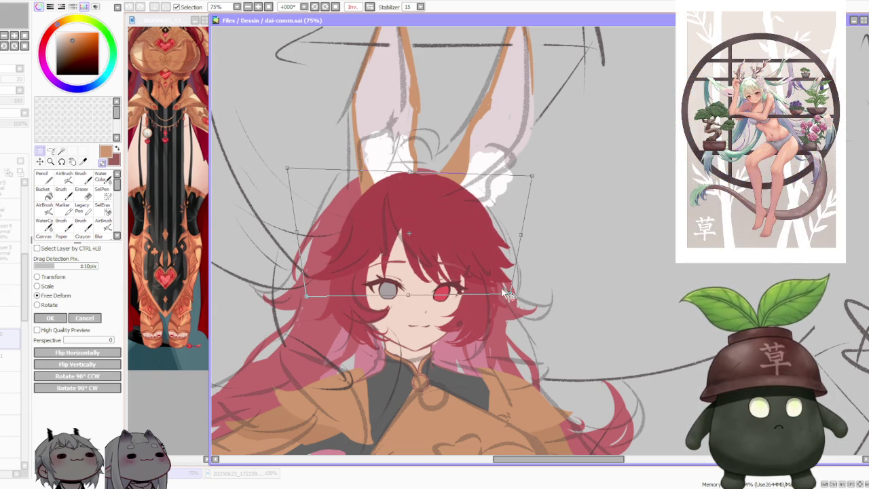
drag(411, 173, 412, 174)
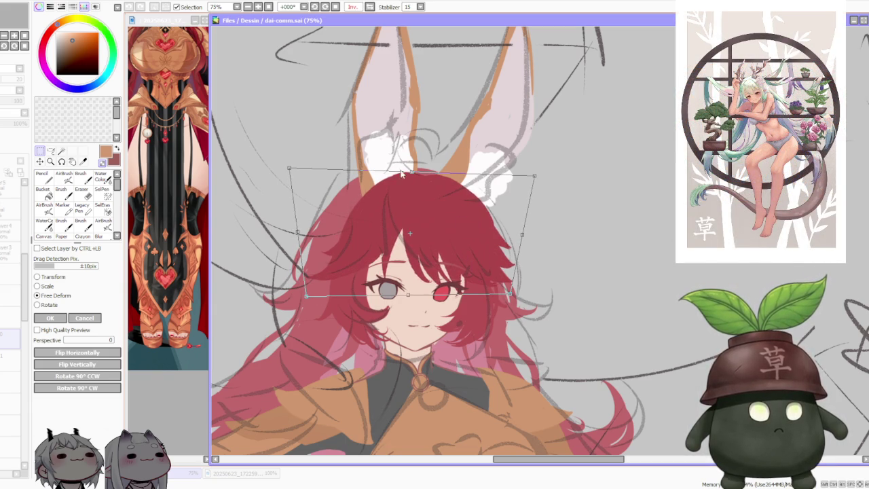
drag(290, 167, 288, 167)
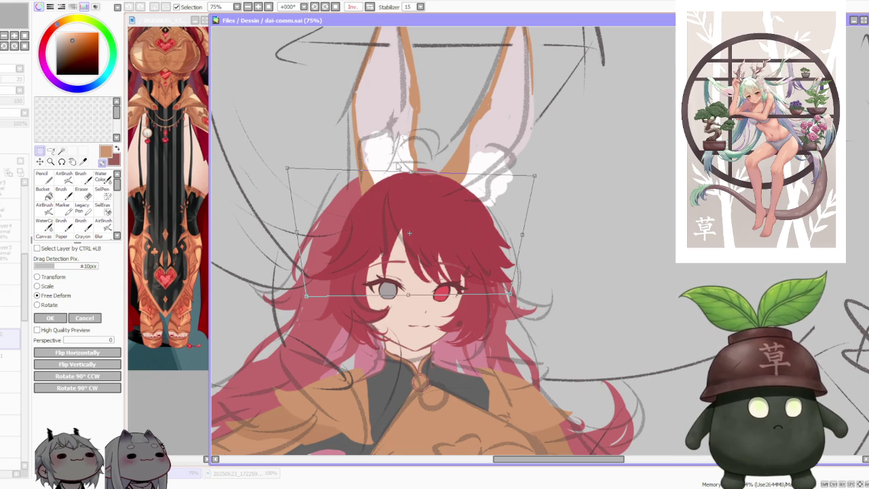
drag(534, 176, 540, 177)
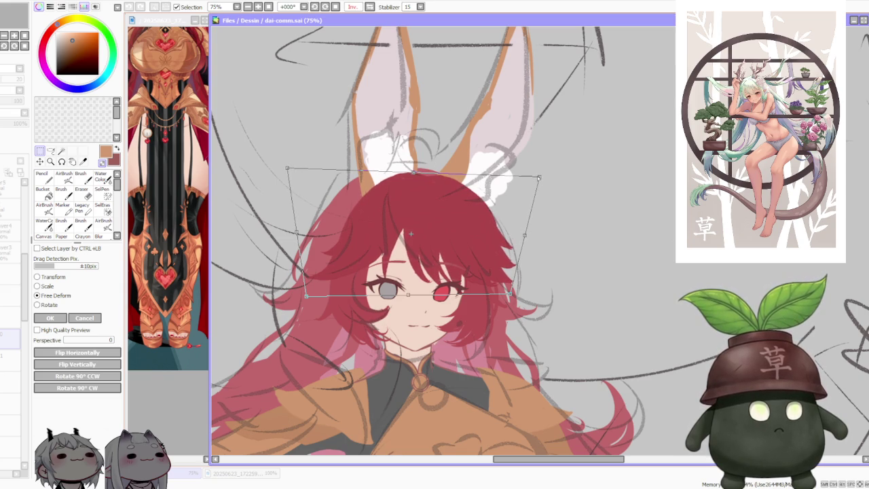
drag(509, 295, 508, 294)
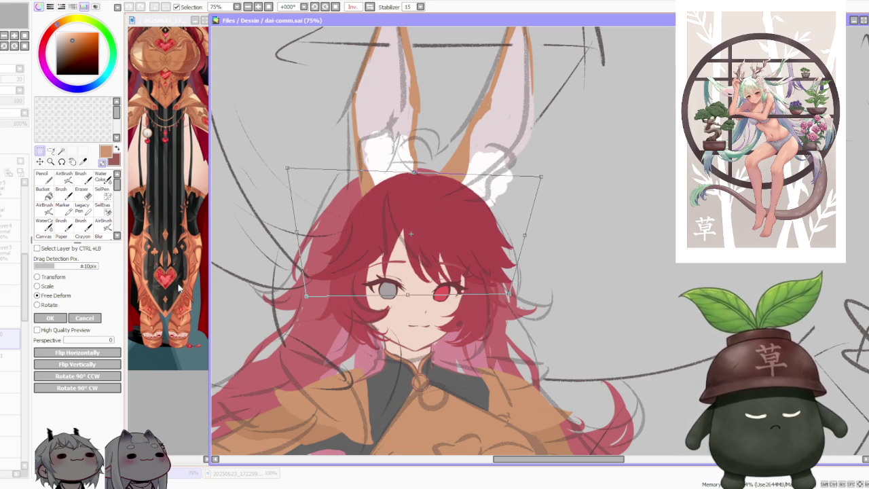
click(64, 316)
scroll(447, 223, down, 4)
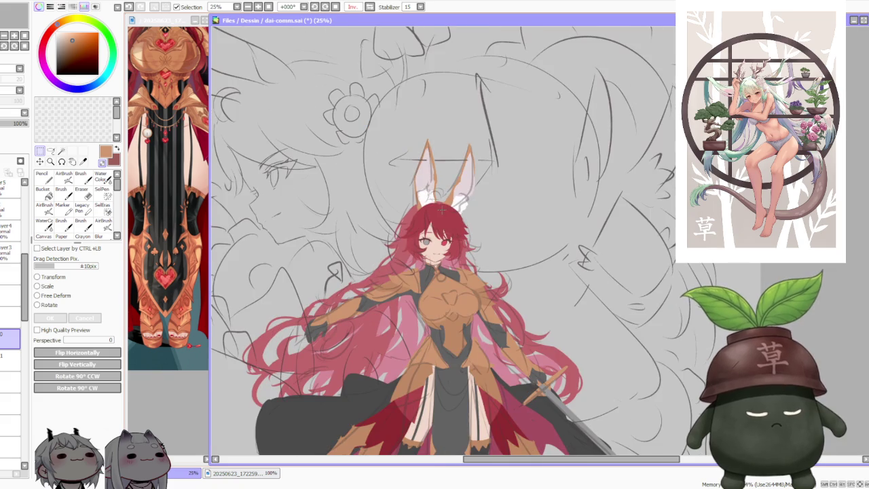
key(h)
scroll(576, 192, down, 1)
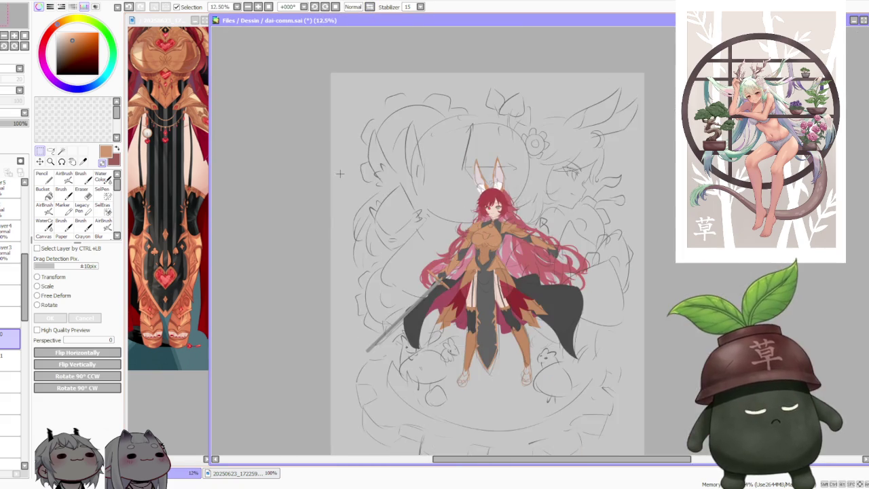
scroll(577, 192, up, 1)
scroll(493, 181, down, 1)
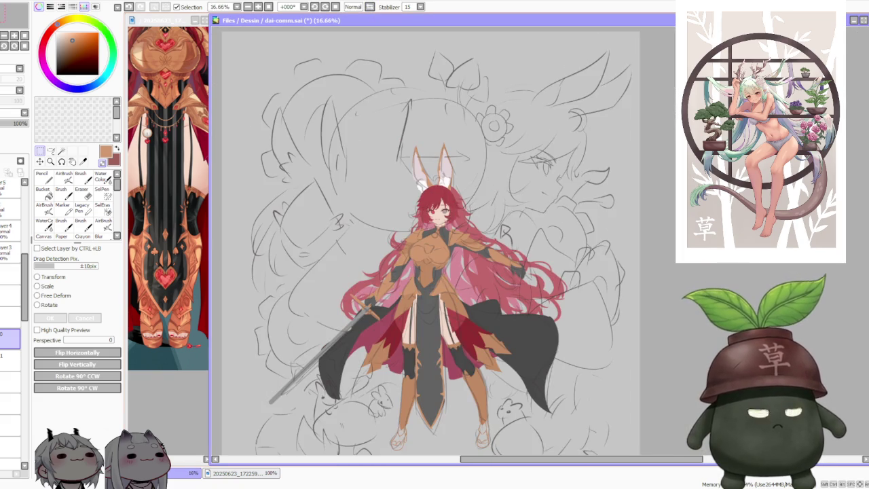
scroll(645, 202, down, 1)
scroll(622, 218, up, 2)
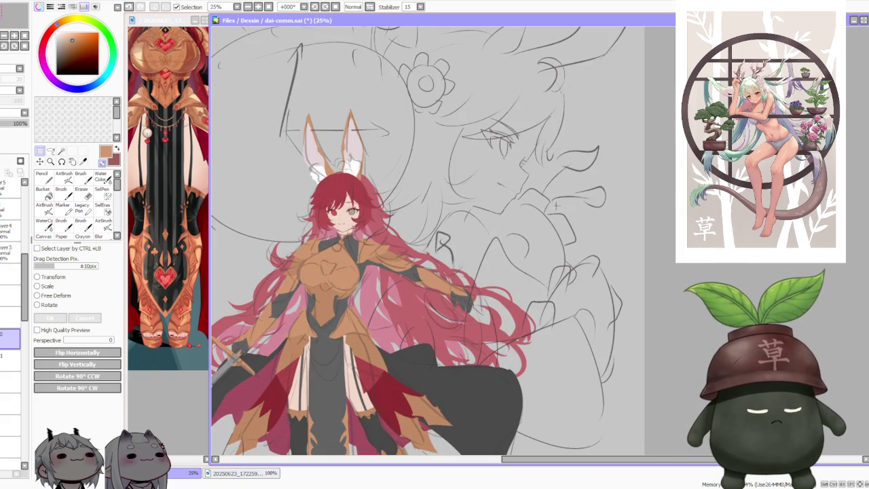
scroll(553, 202, down, 1)
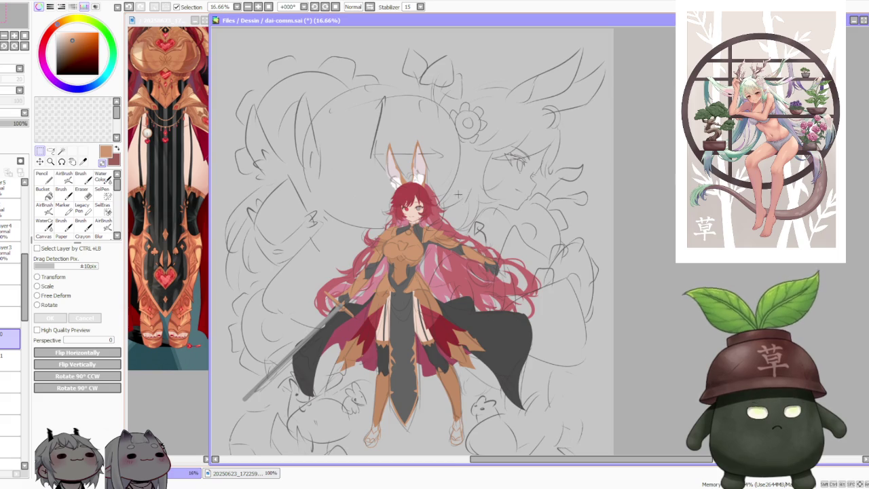
scroll(459, 195, down, 1)
scroll(457, 193, up, 1)
scroll(457, 193, up, 1)
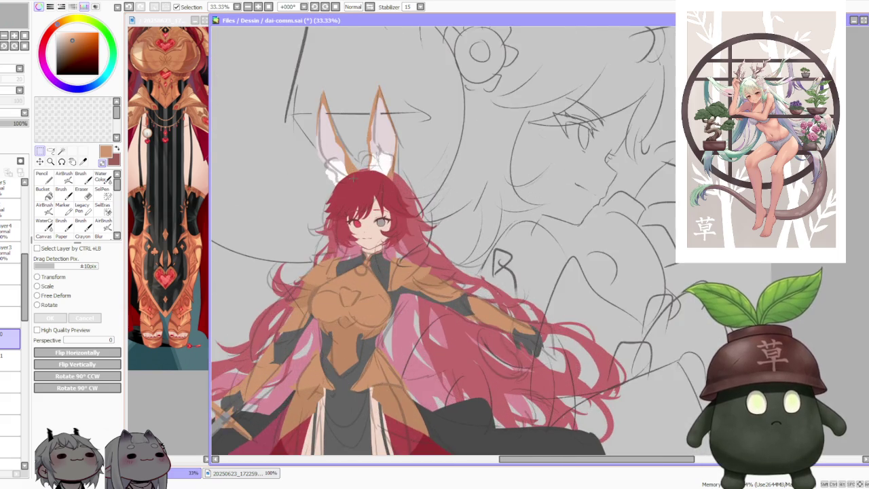
scroll(457, 194, up, 2)
Free-deform the hair and ear area of the head slightly and apply it
click(64, 297)
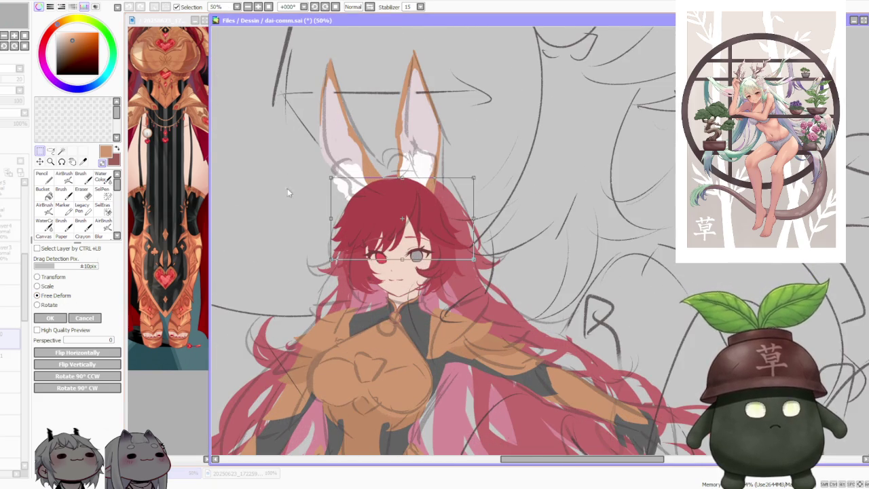
drag(332, 178, 336, 179)
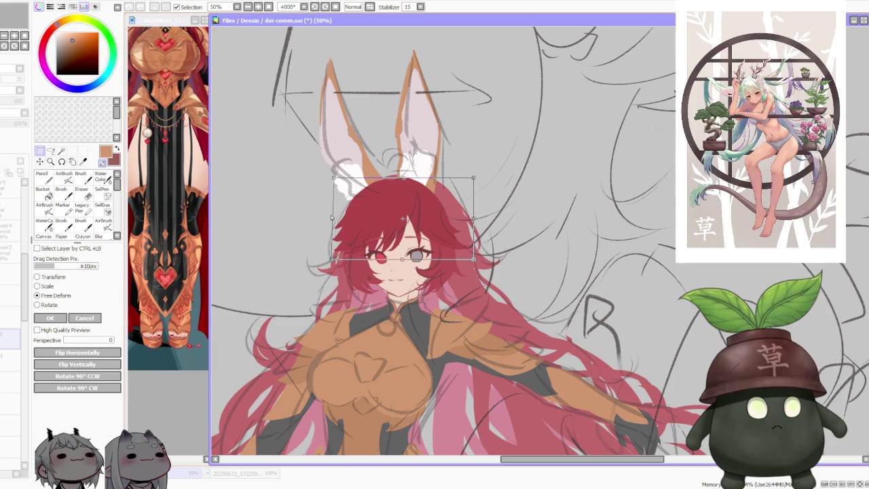
key(Return)
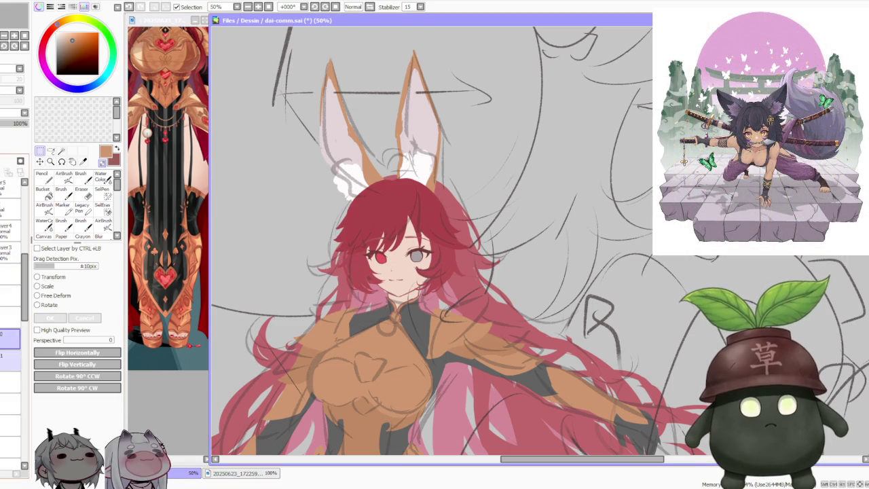
Lasso the hair beside the face, nudge its left edge inward, then pick another layer
drag(310, 180, 392, 316)
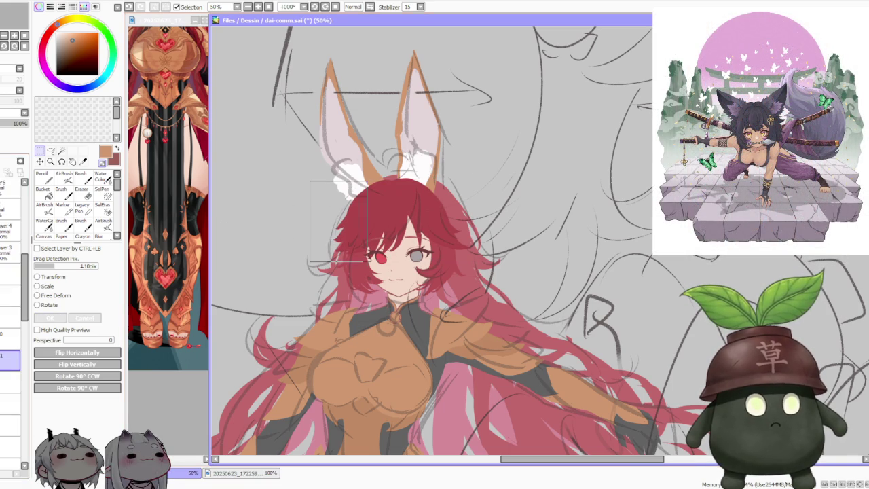
click(60, 296)
scroll(332, 217, up, 1)
drag(339, 282, 342, 280)
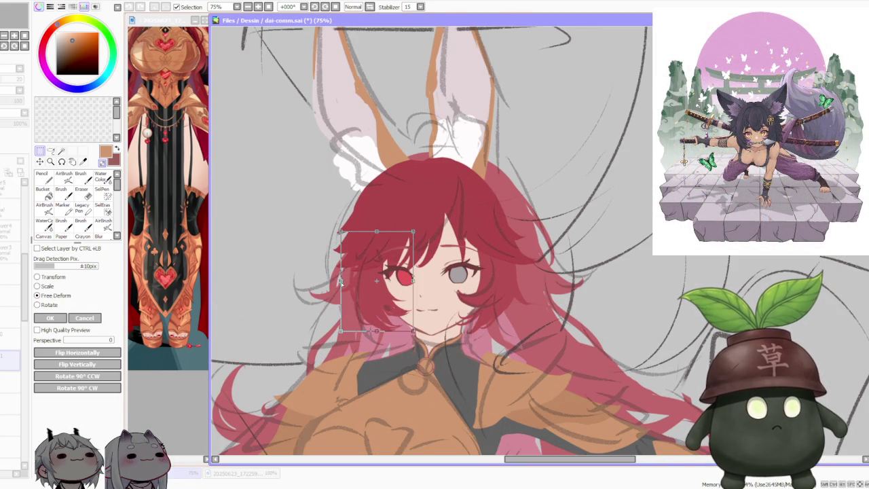
click(59, 319)
scroll(447, 145, down, 2)
scroll(446, 144, down, 3)
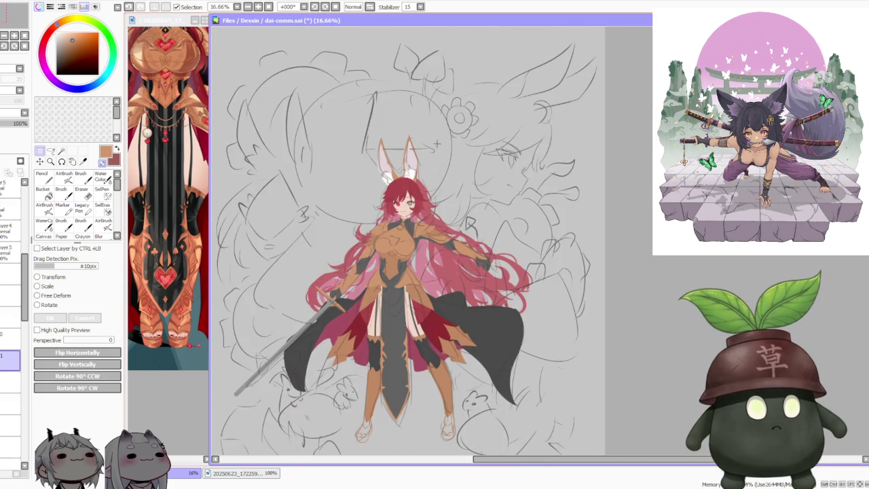
scroll(393, 159, up, 2)
scroll(6, 340, down, 5)
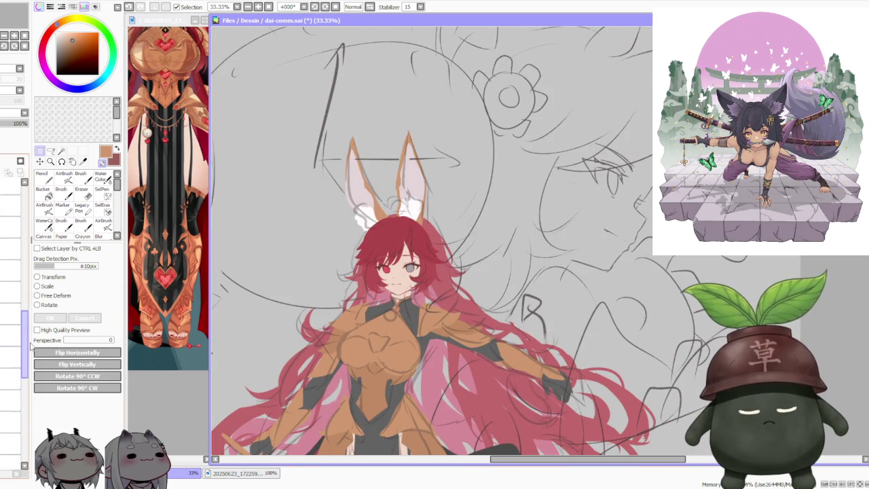
click(4, 358)
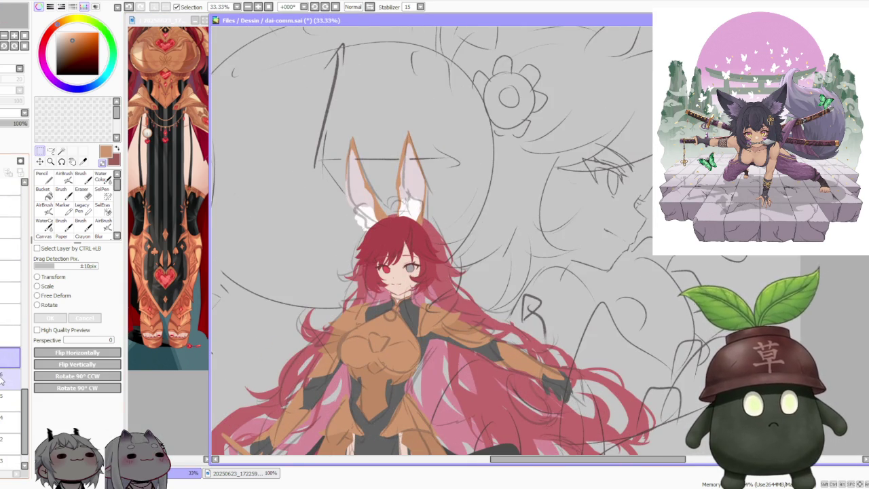
click(2, 372)
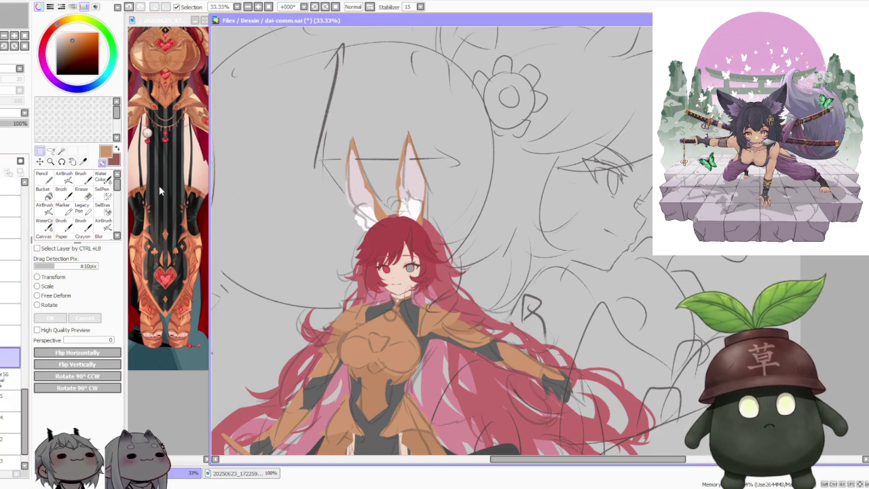
Zoom into the character reference to study the ears, then return to the canvas
click(156, 83)
scroll(157, 83, down, 2)
scroll(157, 83, up, 3)
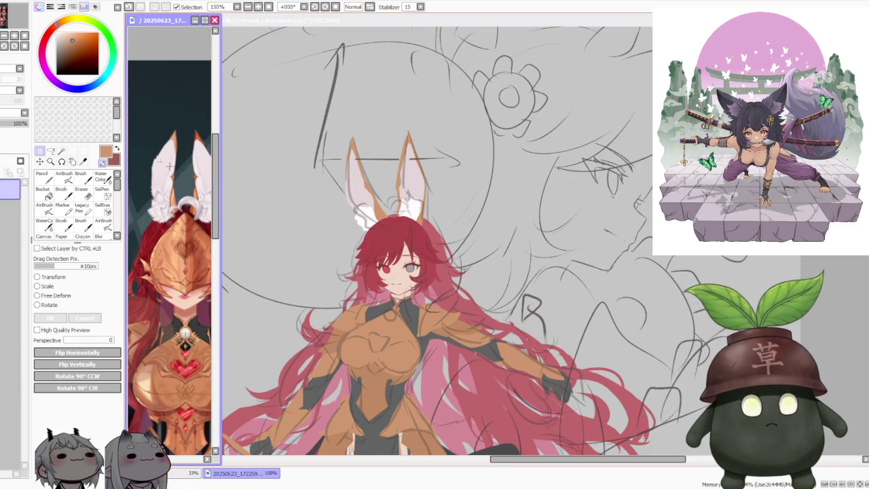
click(339, 173)
scroll(339, 173, down, 5)
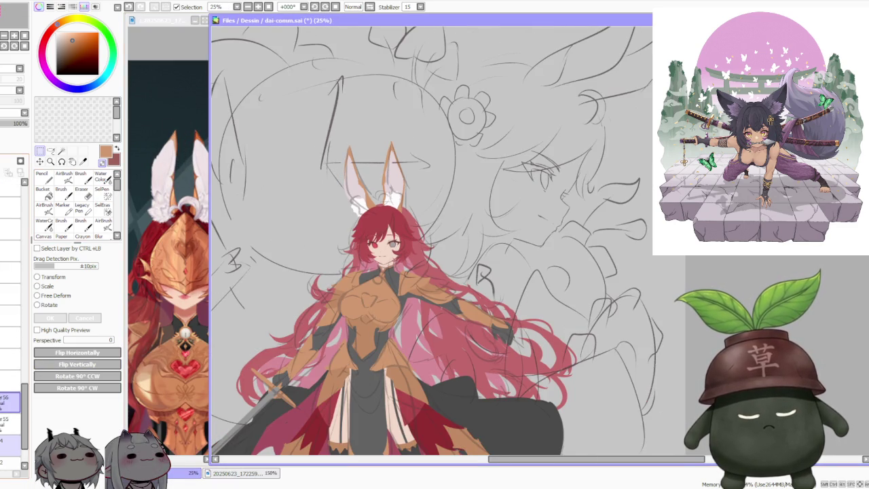
Free-deform the bunny ears slightly right, skewing their base rightward, and apply it
key(ctrl+t)
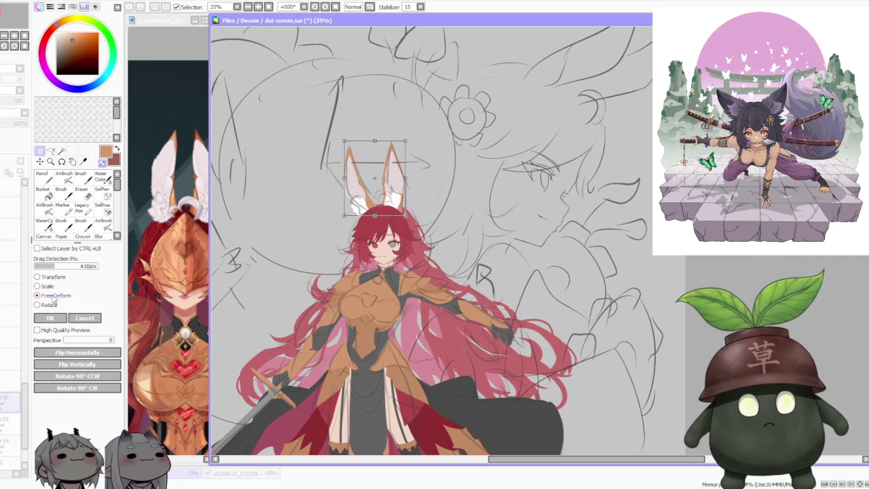
scroll(400, 175, up, 1)
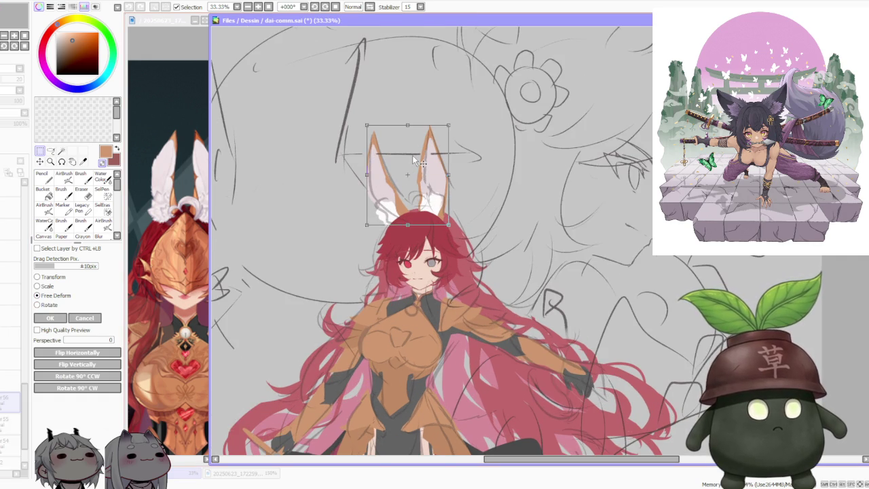
drag(413, 157, 415, 157)
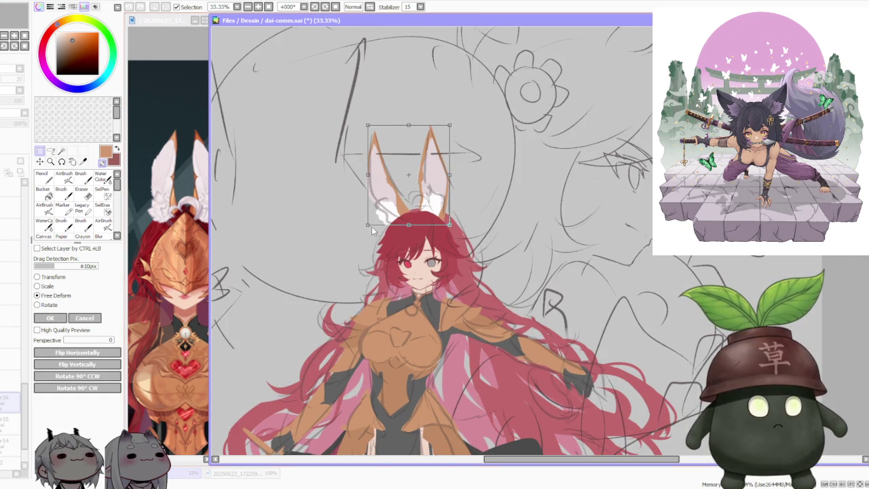
drag(373, 229, 374, 229)
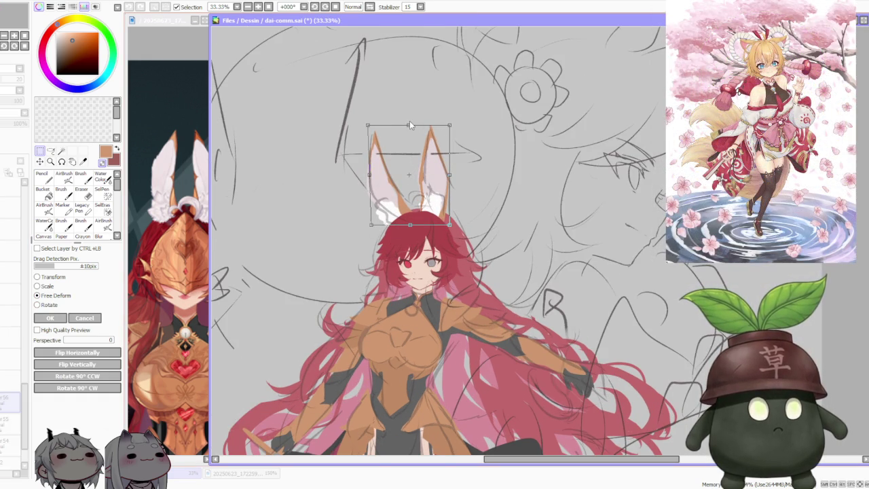
key(Return)
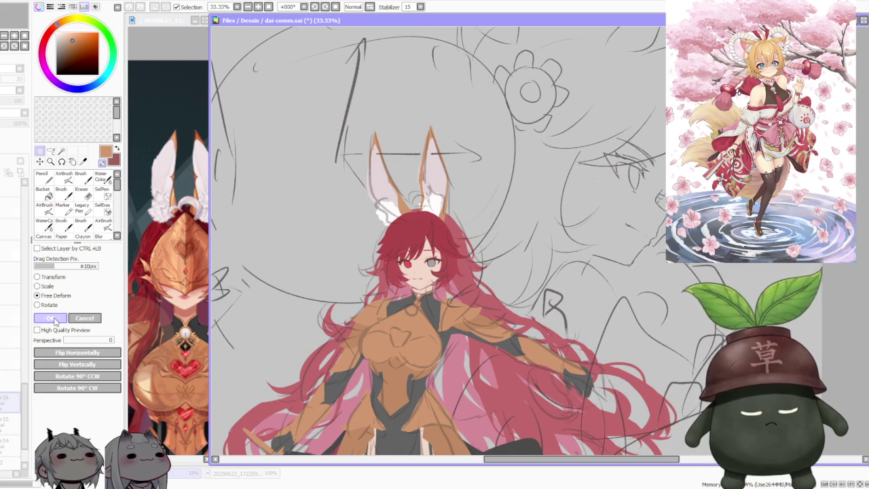
scroll(421, 159, down, 2)
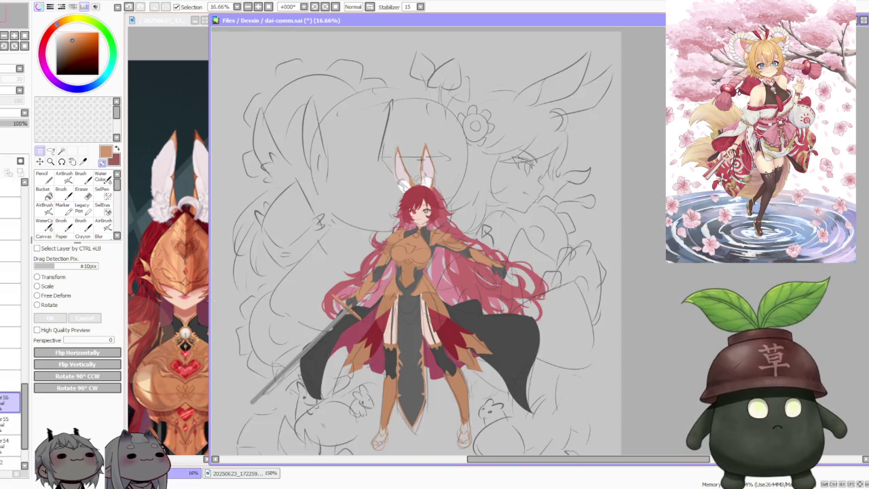
Sample the hair's dark red and switch to the Brush tool
scroll(421, 159, down, 1)
scroll(425, 137, up, 3)
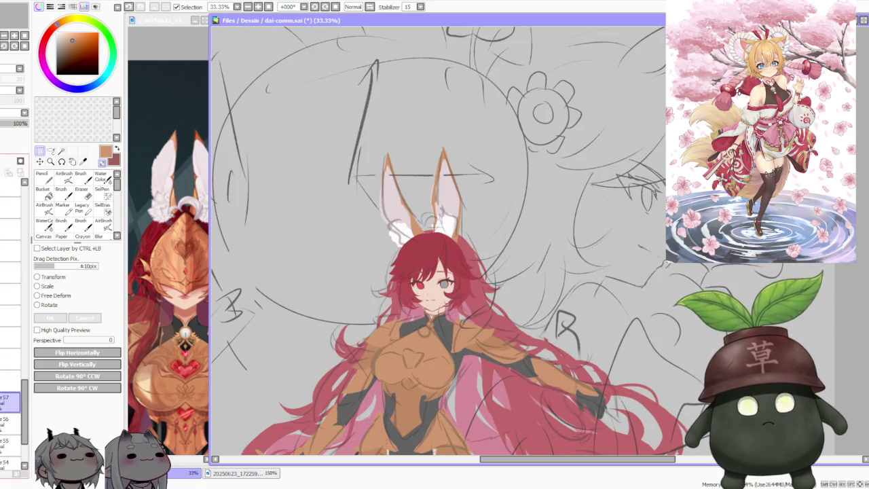
alt+click(435, 225)
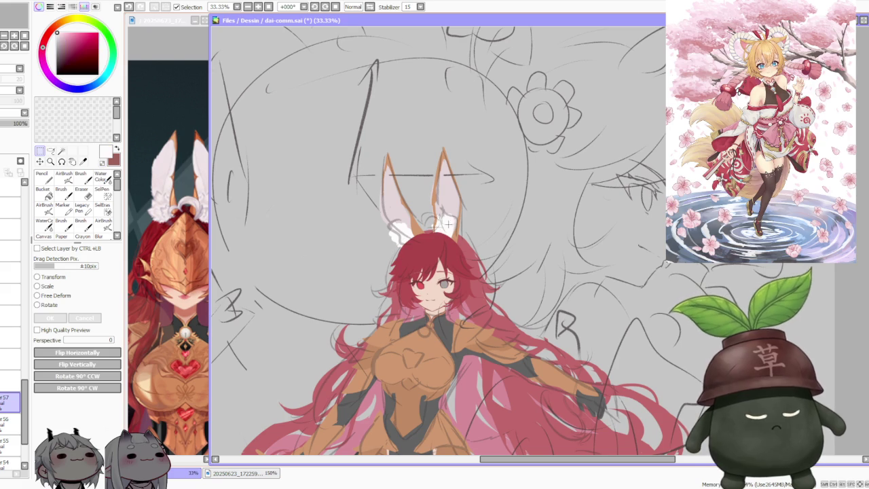
key(b)
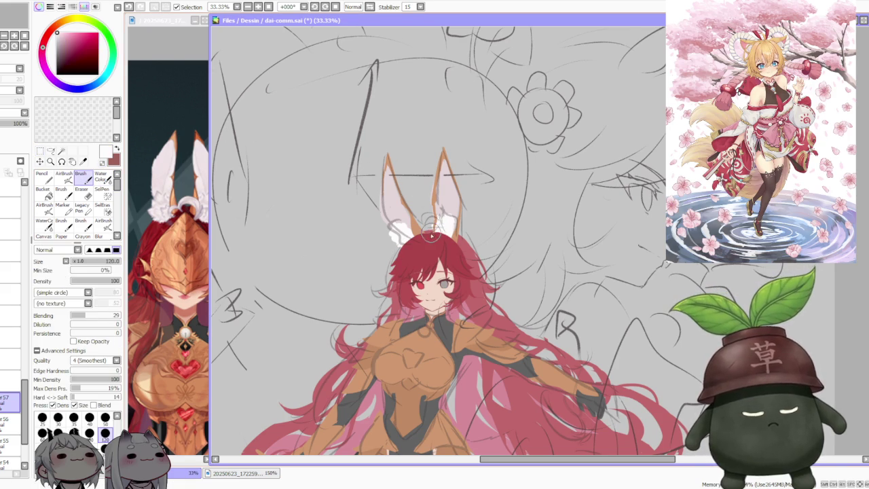
scroll(435, 234, up, 1)
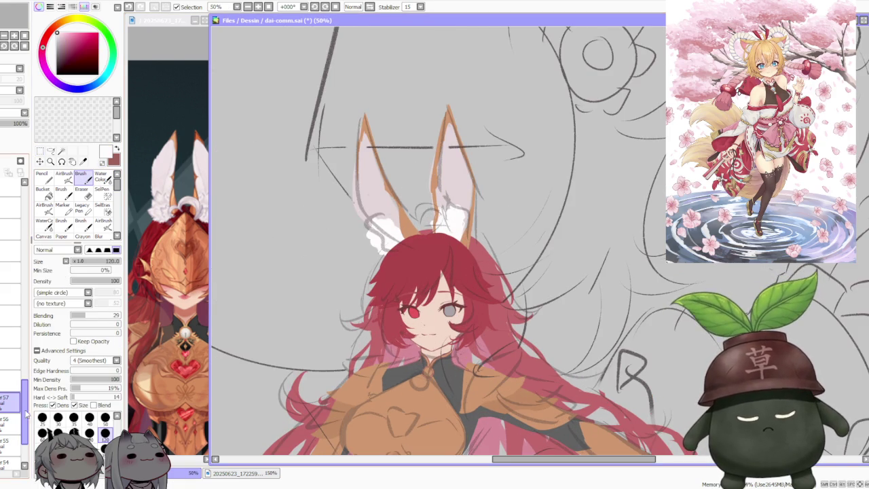
mouse_move(26, 413)
mouse_down()
mouse_move(27, 237)
mouse_move(28, 258)
mouse_up()
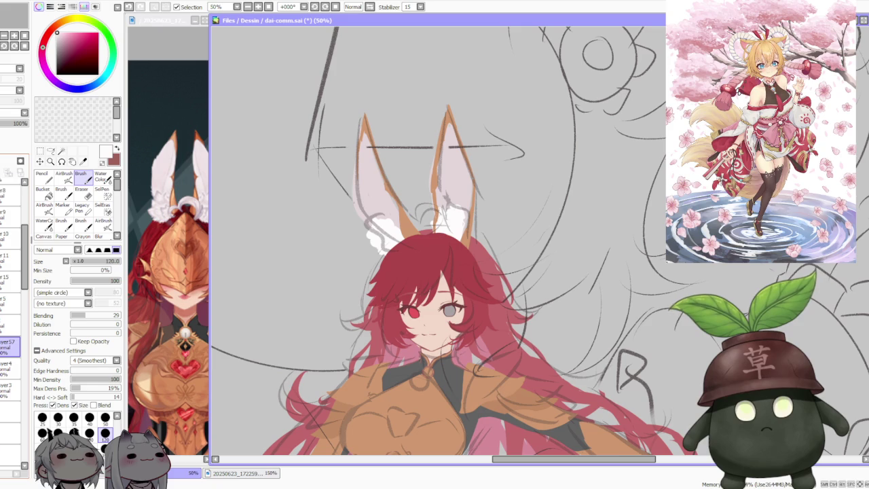
Check the reference's head, then try and undo short strokes at the ear base
click(171, 243)
scroll(173, 243, down, 2)
scroll(177, 243, up, 3)
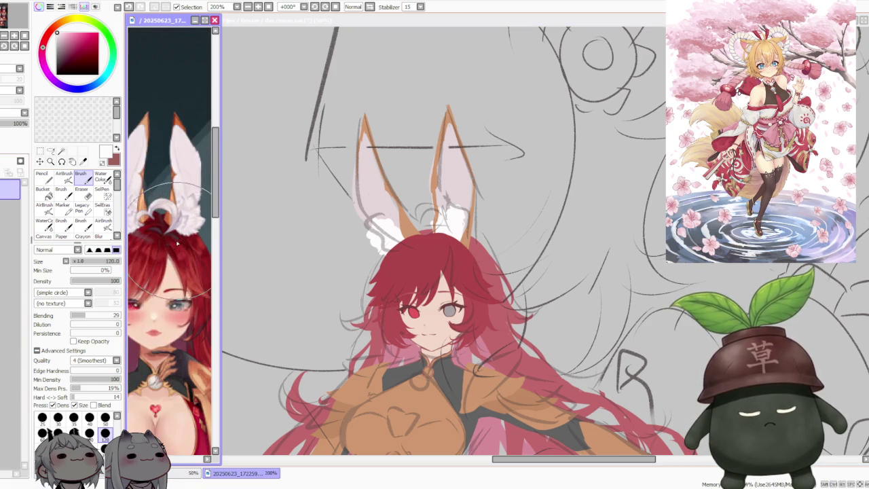
click(309, 169)
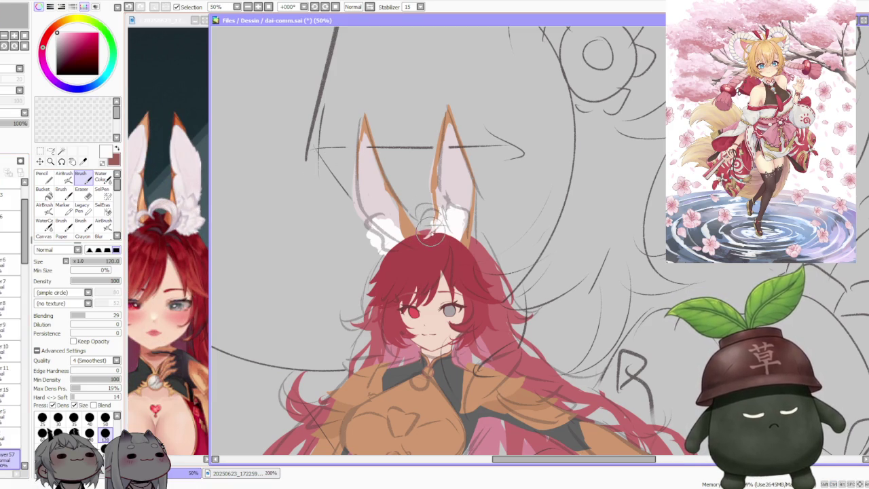
key(ctrl+z)
drag(436, 214, 441, 235)
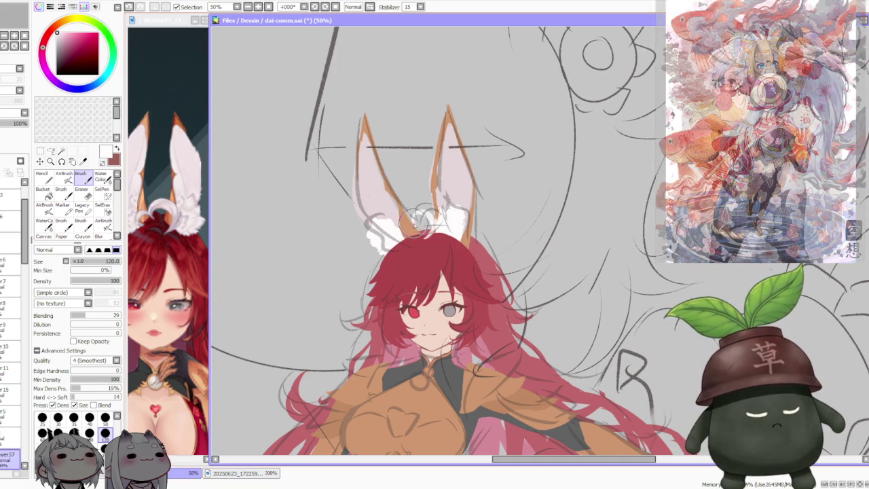
key(ctrl+z)
mouse_move(421, 241)
mouse_down()
mouse_move(397, 242)
mouse_move(435, 217)
mouse_up()
key(ctrl+z)
key(ctrl+z)
key(ctrl+z)
key(ctrl+z)
key(ctrl+z)
key(ctrl+z)
key(ctrl+z)
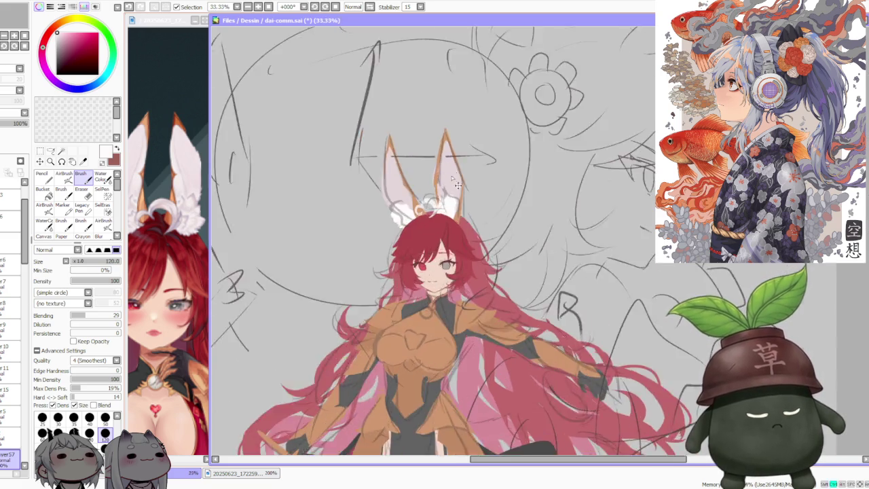
Compare the reference image document with the main drawing
scroll(476, 175, down, 3)
scroll(488, 205, down, 1)
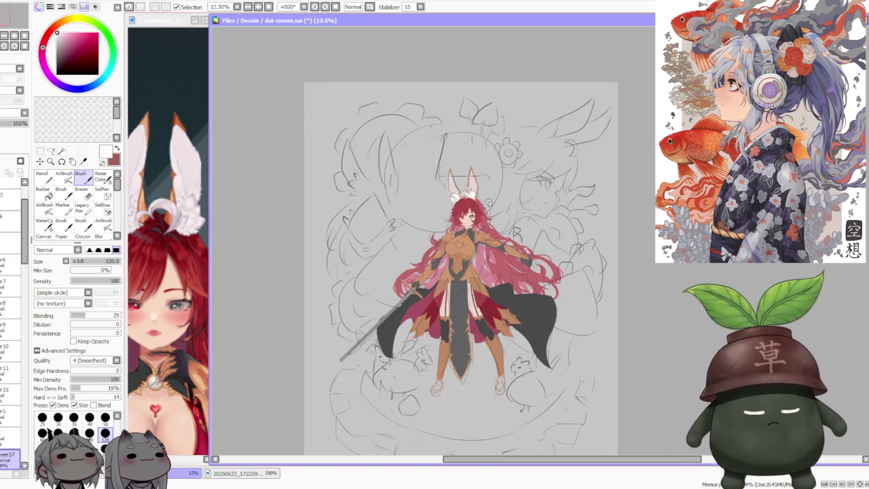
scroll(488, 204, up, 3)
scroll(476, 204, down, 1)
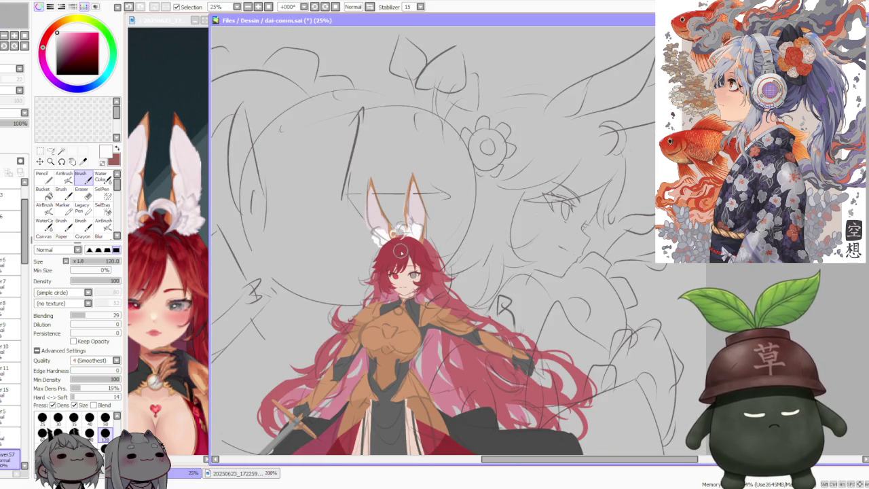
click(194, 263)
scroll(194, 263, down, 1)
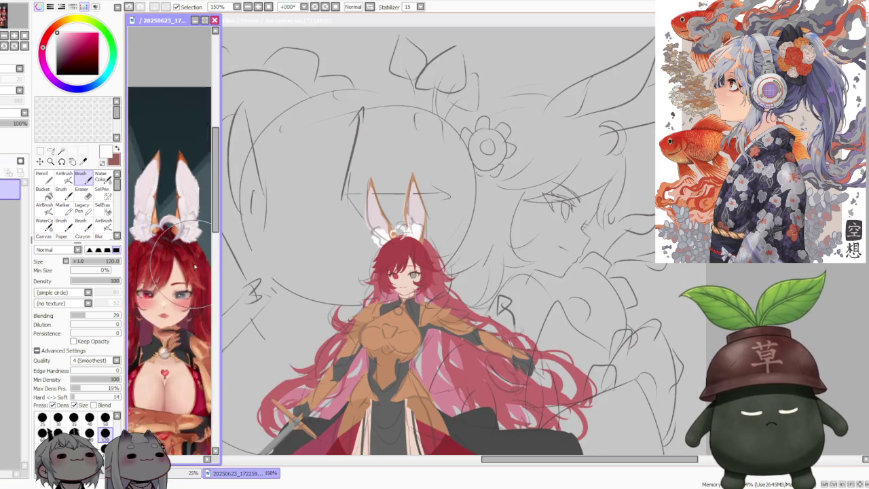
scroll(193, 263, down, 1)
click(193, 473)
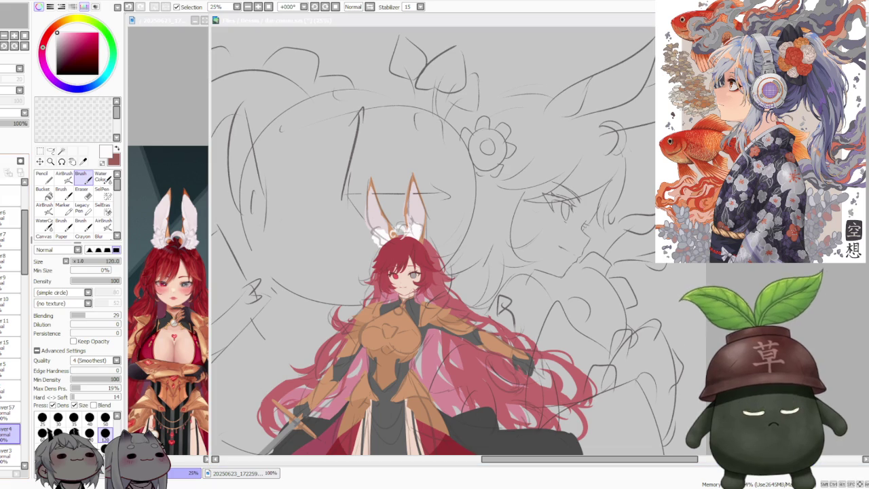
scroll(10, 434, down, 1)
scroll(11, 434, down, 1)
scroll(10, 421, down, 1)
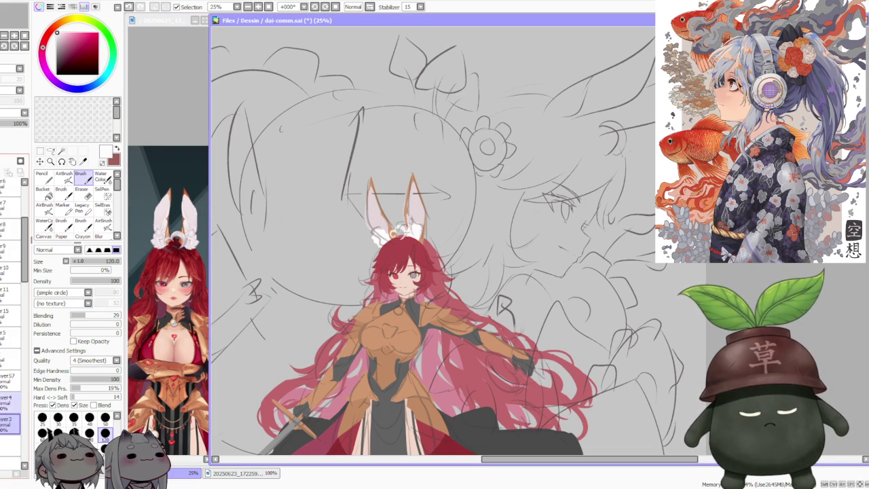
scroll(13, 213, up, 3)
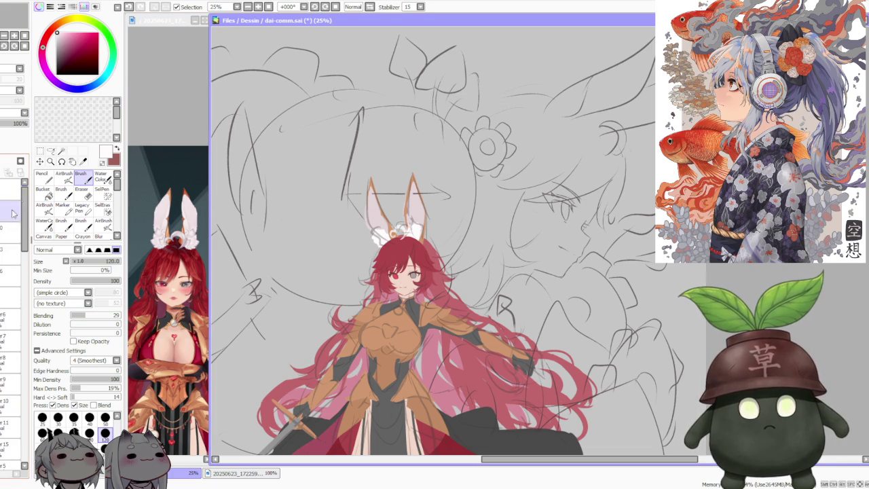
scroll(13, 224, down, 1)
scroll(14, 230, down, 2)
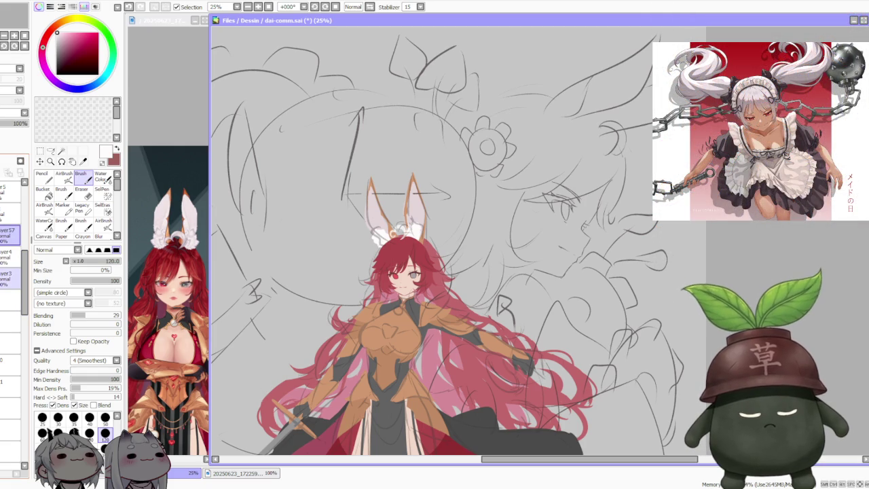
Drag Layer57 to a new position in the layer stack and select the layer to reshape
drag(10, 234, 14, 354)
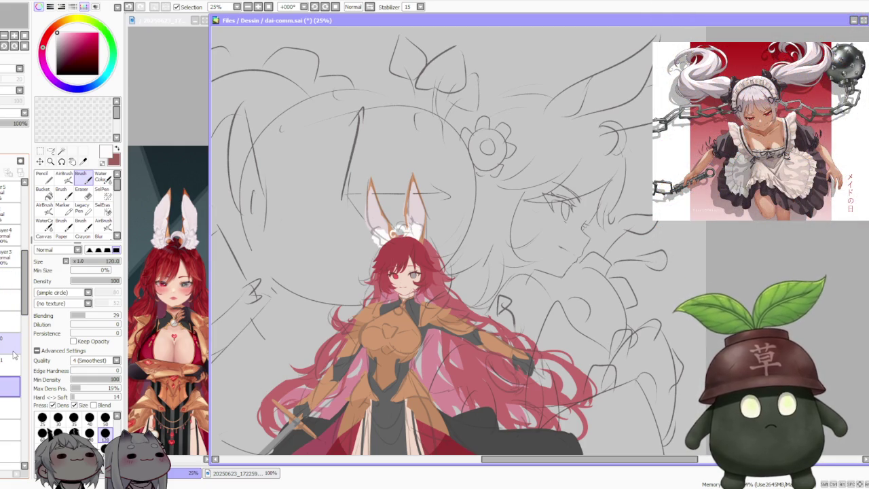
drag(14, 386, 12, 343)
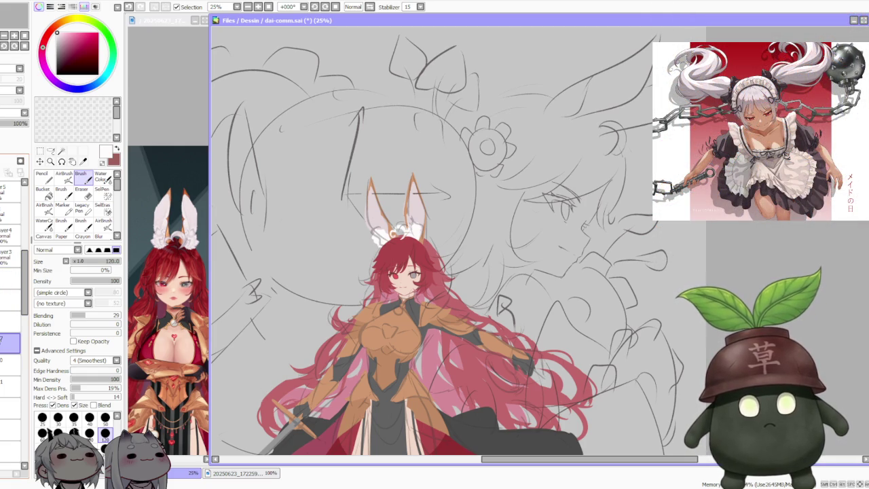
scroll(396, 220, up, 1)
scroll(395, 219, up, 1)
click(10, 365)
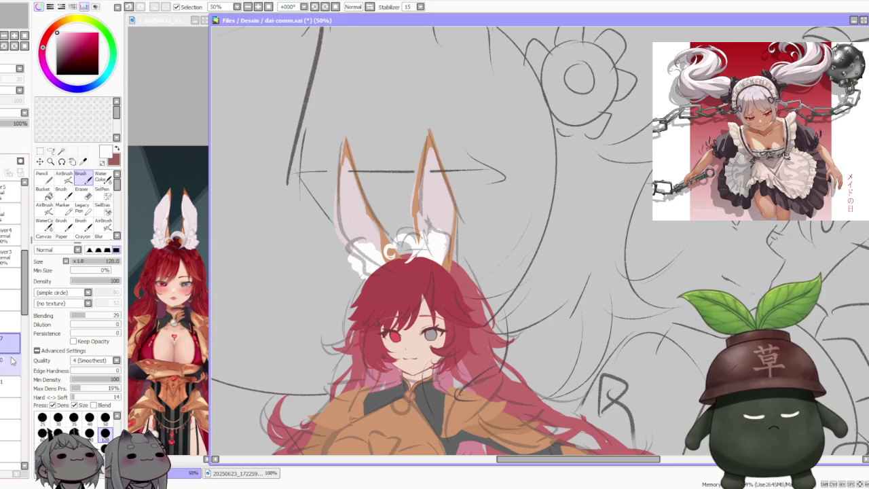
Free-deform the head by nudging its top-left corner slightly right, and commit it
key(ctrl+t)
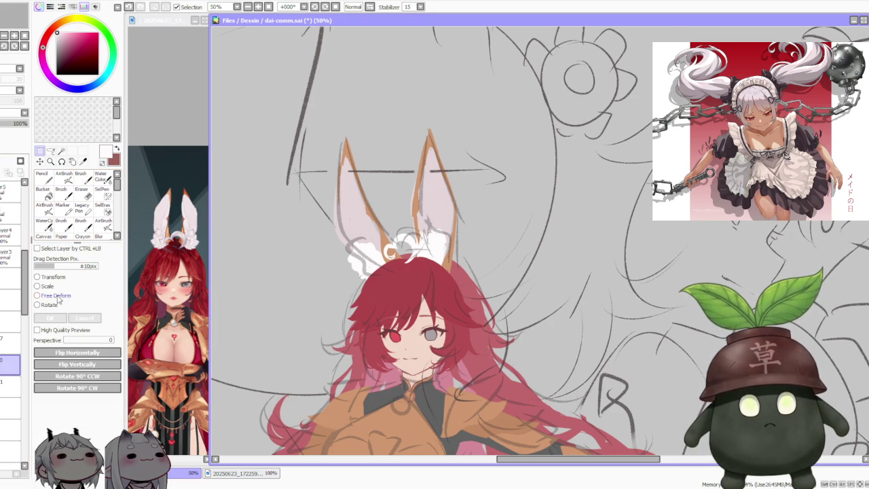
scroll(296, 248, up, 1)
drag(374, 265, 378, 265)
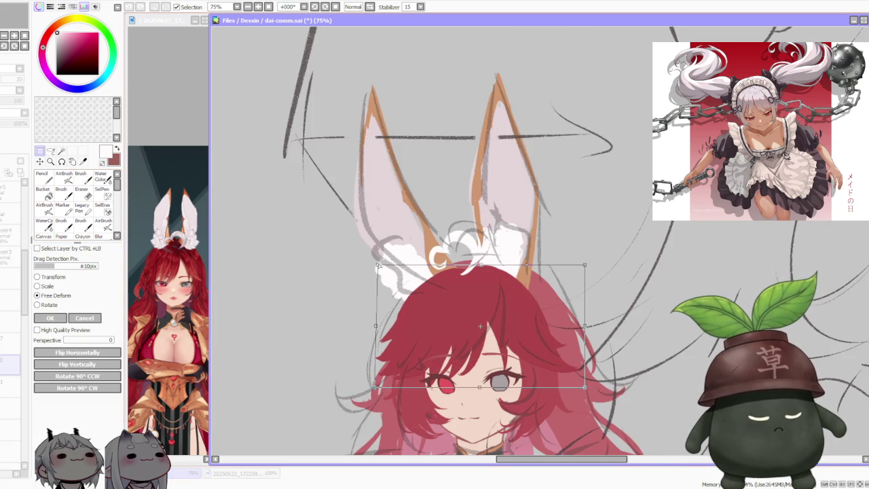
scroll(380, 265, down, 1)
scroll(381, 265, down, 2)
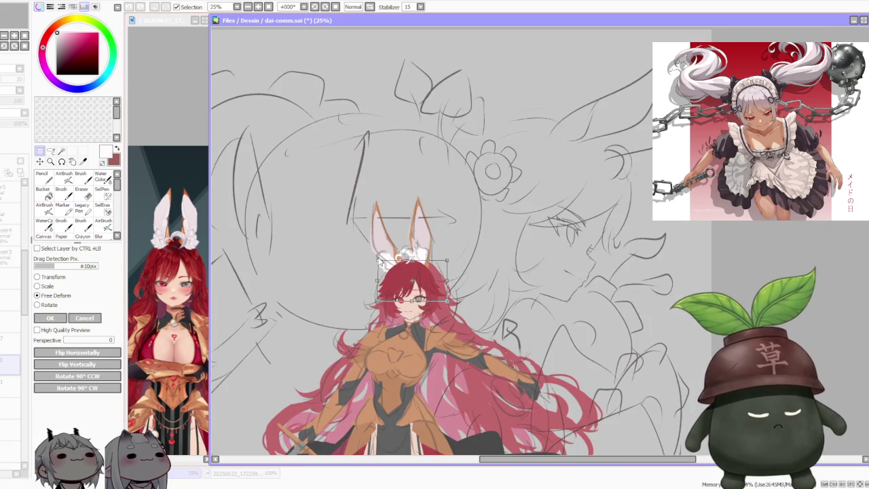
click(49, 318)
scroll(435, 237, down, 1)
scroll(436, 237, down, 1)
scroll(435, 237, up, 2)
scroll(436, 237, up, 1)
scroll(435, 237, down, 2)
scroll(435, 237, up, 2)
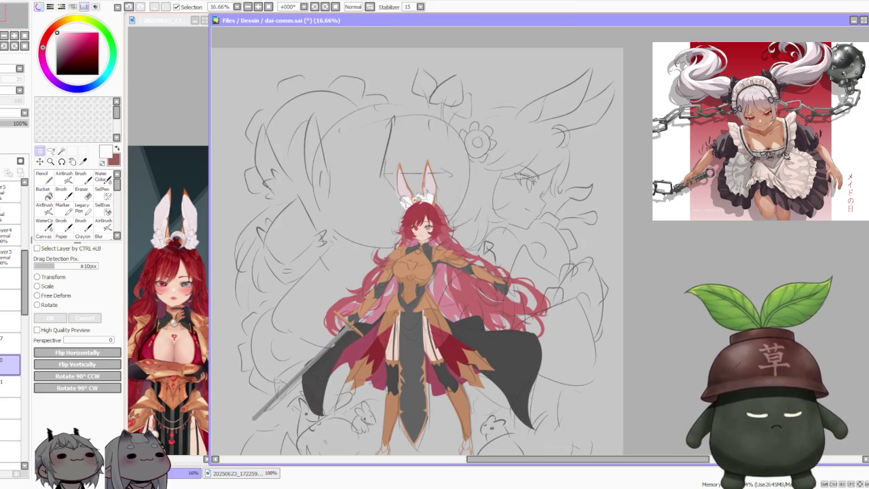
click(197, 327)
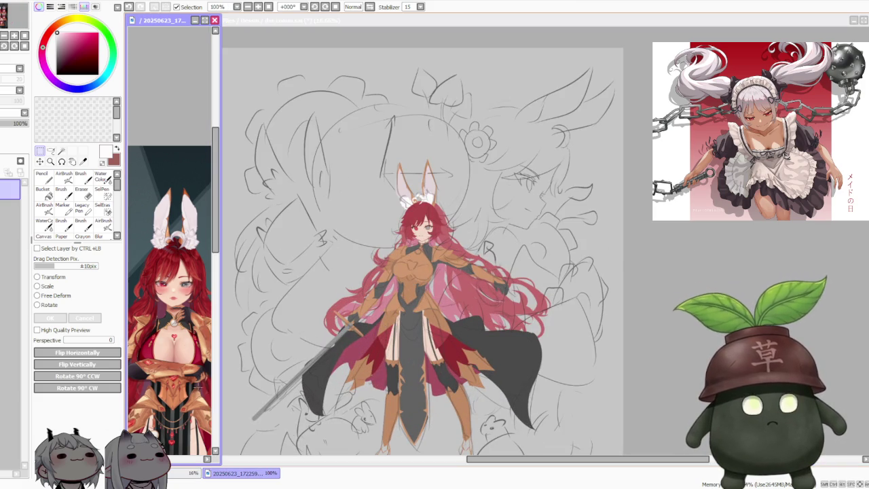
click(207, 459)
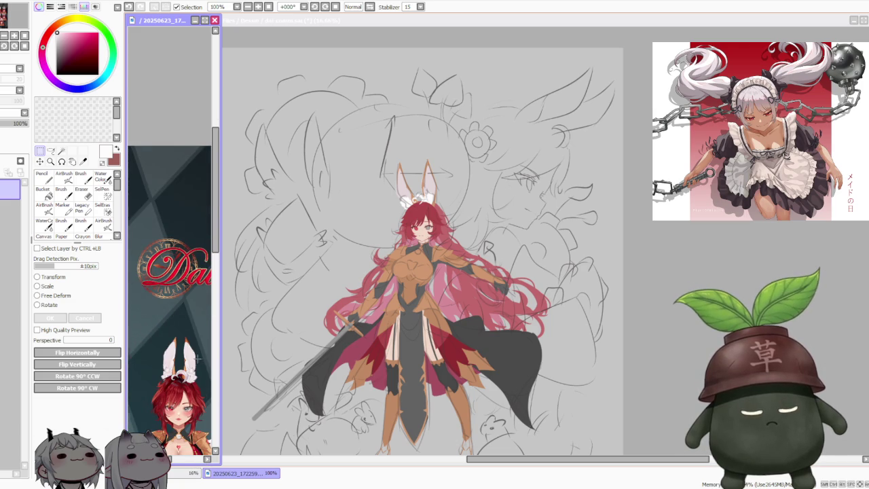
scroll(193, 359, down, 2)
scroll(191, 336, down, 1)
scroll(170, 336, up, 2)
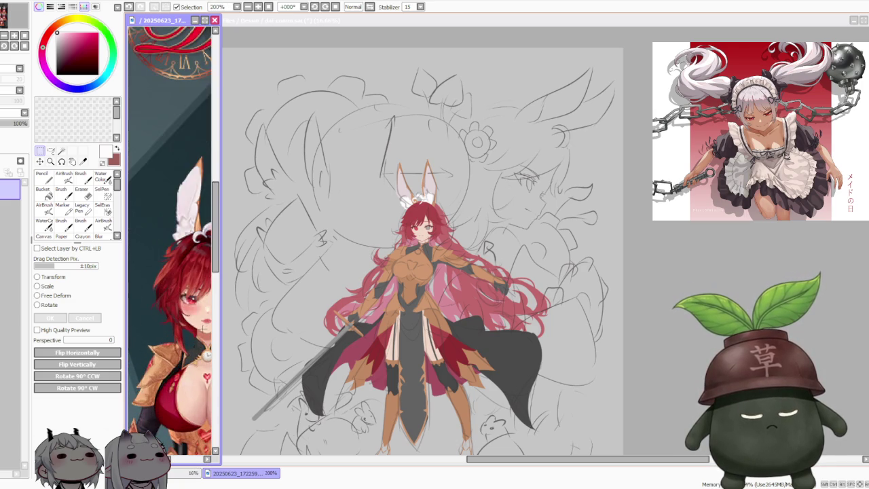
scroll(169, 336, down, 2)
scroll(170, 336, up, 1)
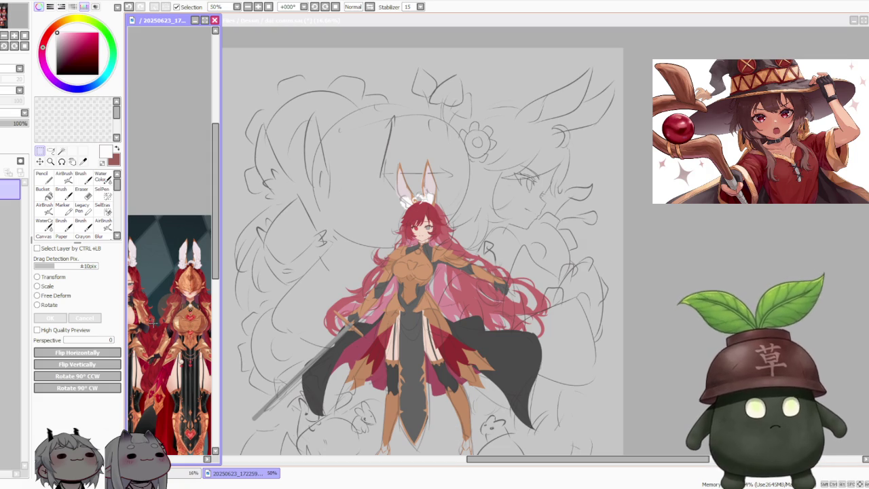
click(683, 216)
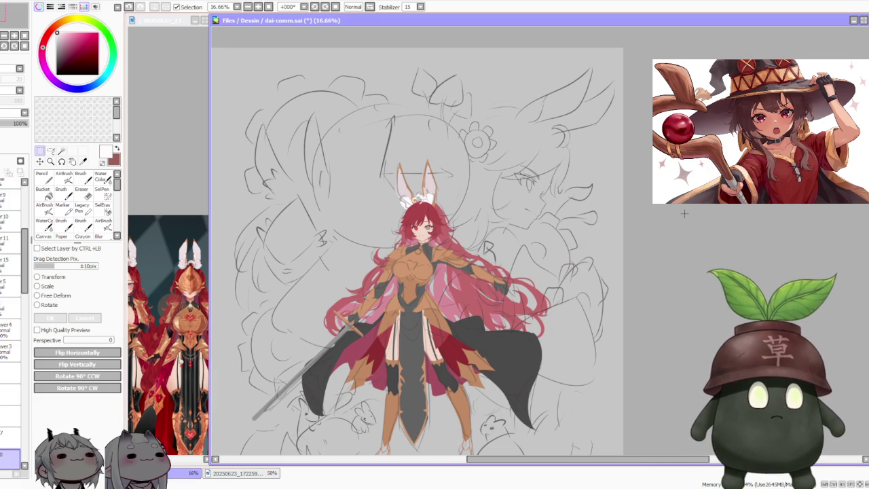
drag(684, 214, 637, 249)
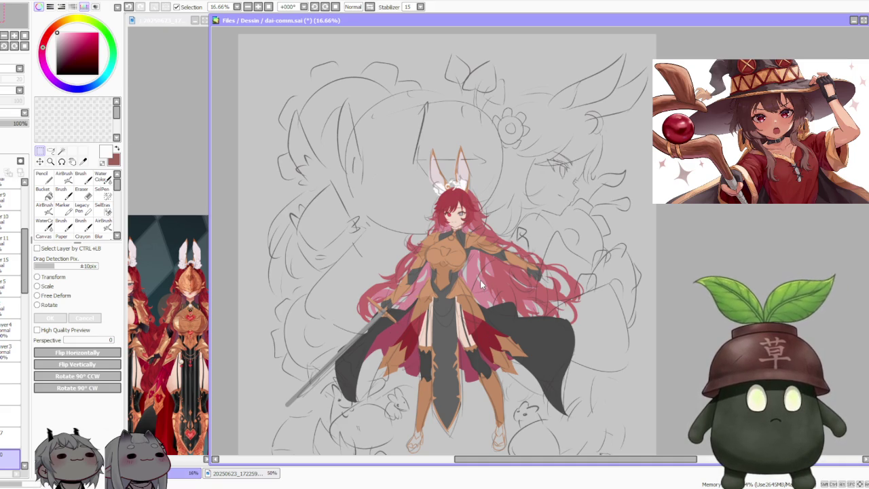
scroll(481, 286, down, 1)
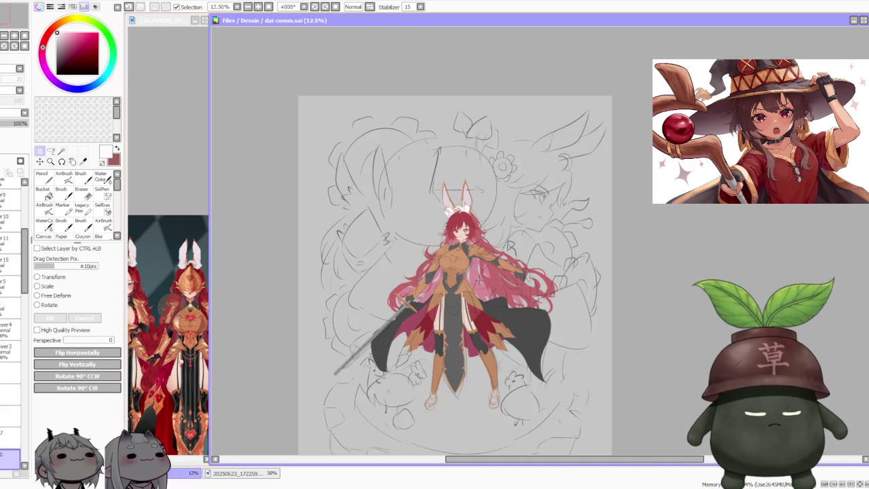
scroll(481, 316, up, 1)
scroll(453, 307, up, 1)
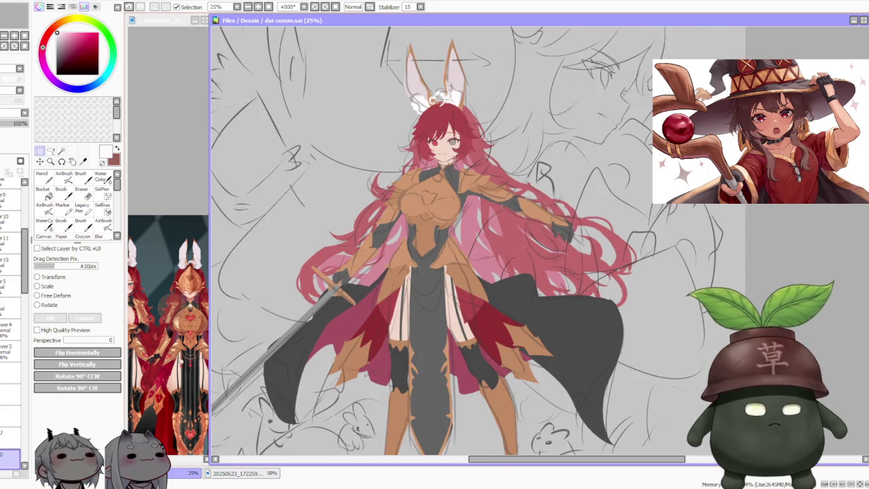
scroll(421, 254, down, 1)
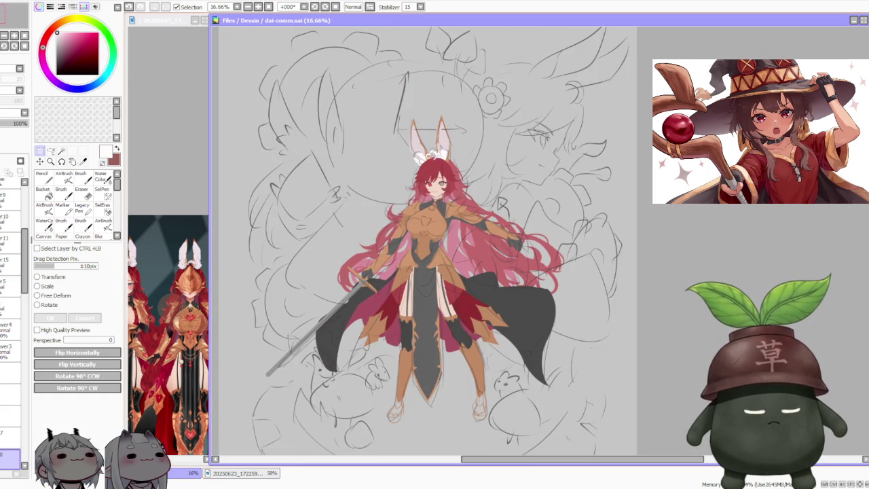
click(185, 407)
scroll(172, 370, down, 2)
scroll(149, 176, up, 2)
scroll(149, 175, up, 2)
scroll(148, 176, up, 1)
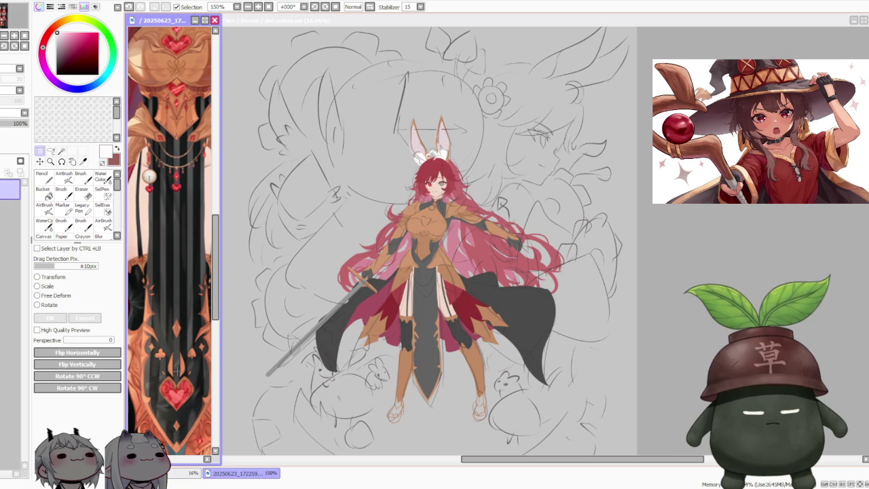
scroll(177, 370, down, 1)
scroll(174, 240, down, 1)
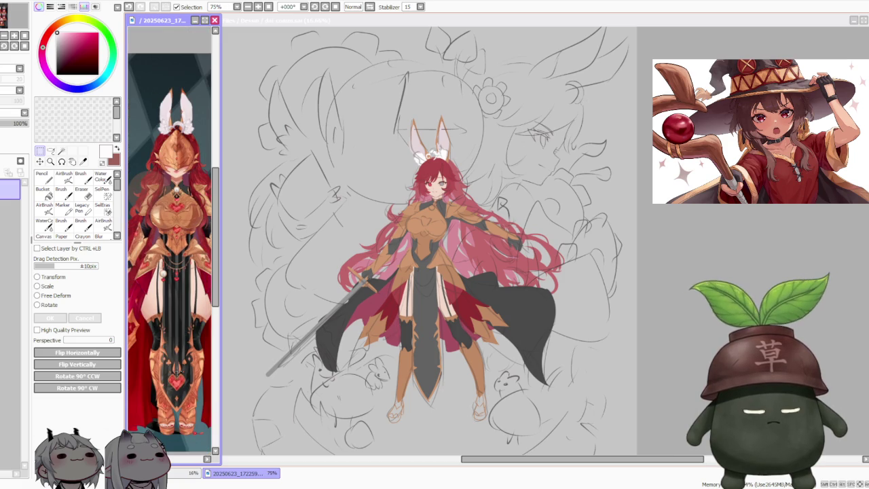
click(614, 237)
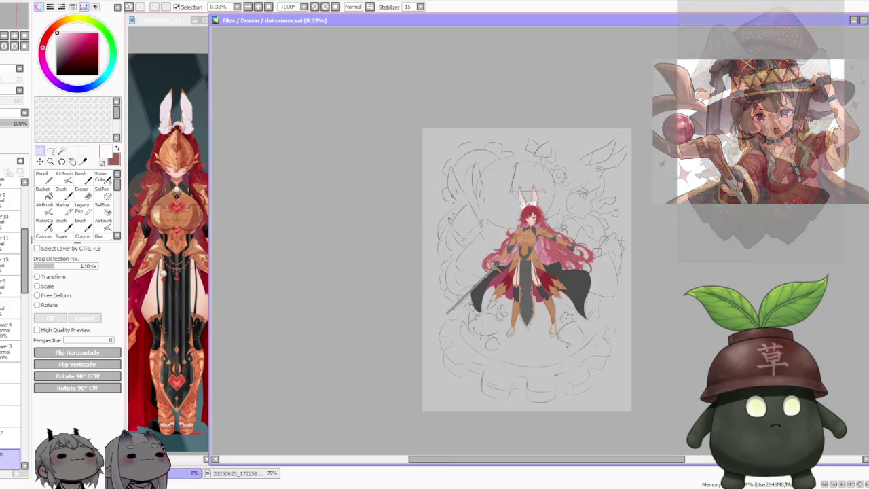
scroll(481, 206, up, 2)
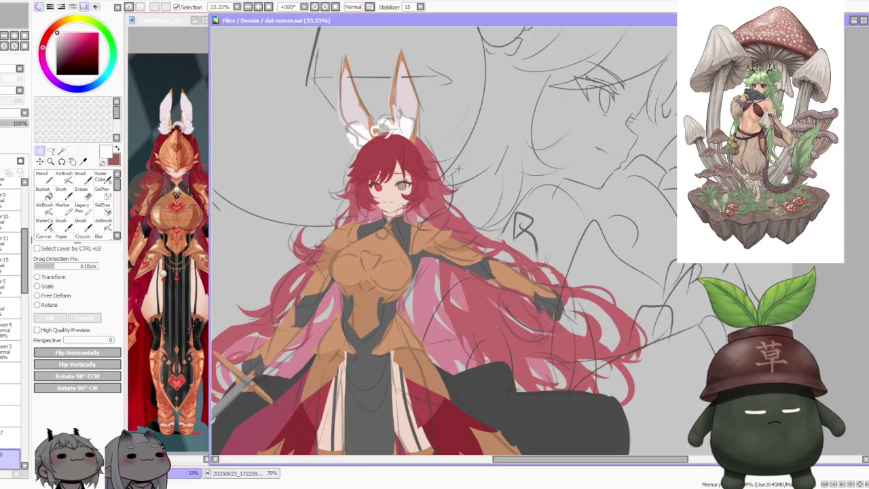
scroll(459, 169, down, 2)
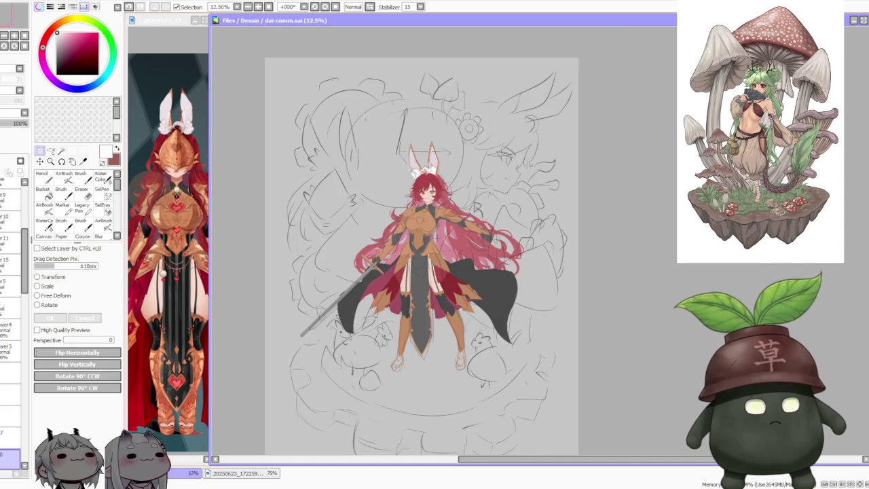
scroll(419, 186, down, 2)
scroll(420, 185, up, 3)
scroll(420, 185, up, 2)
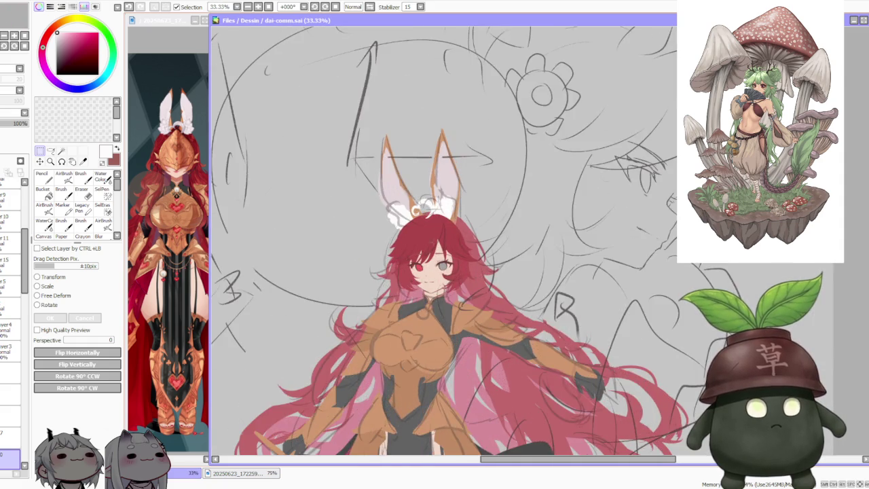
scroll(430, 239, up, 2)
scroll(407, 245, down, 3)
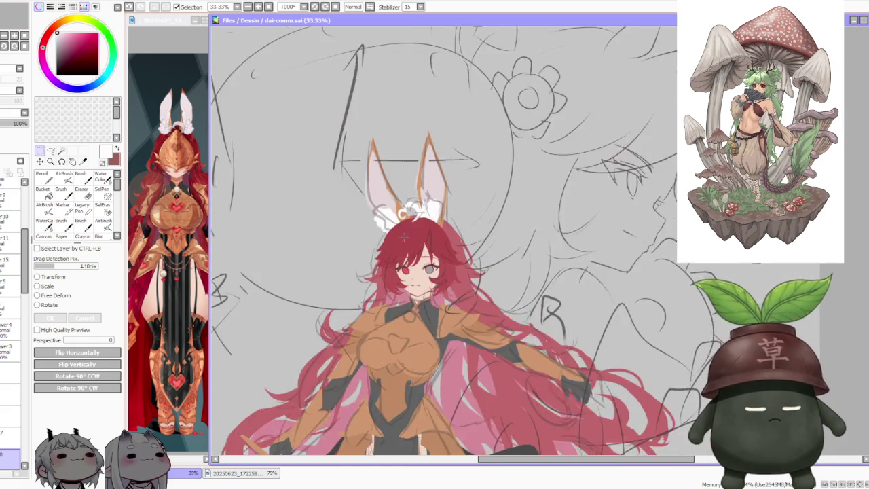
scroll(406, 245, down, 1)
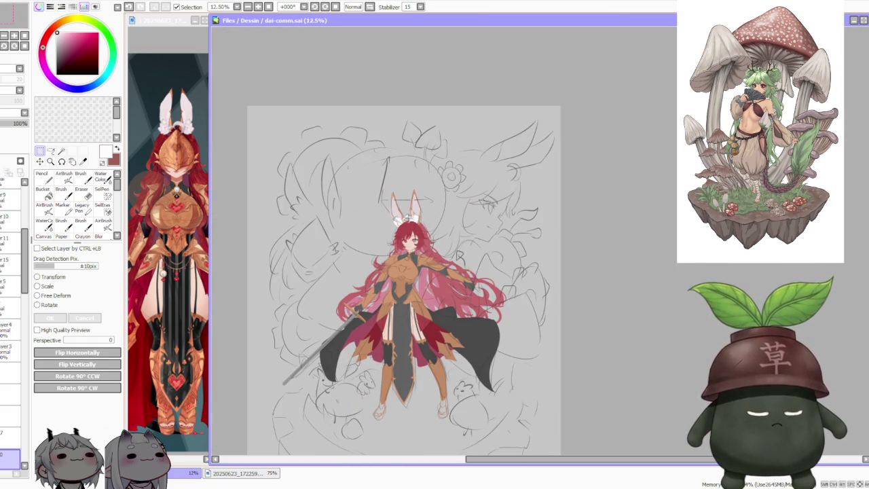
scroll(451, 176, up, 1)
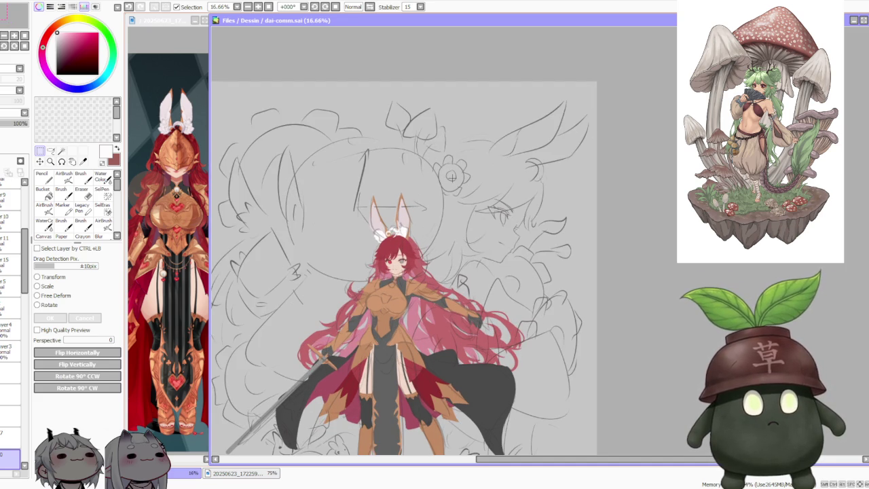
drag(451, 177, 467, 134)
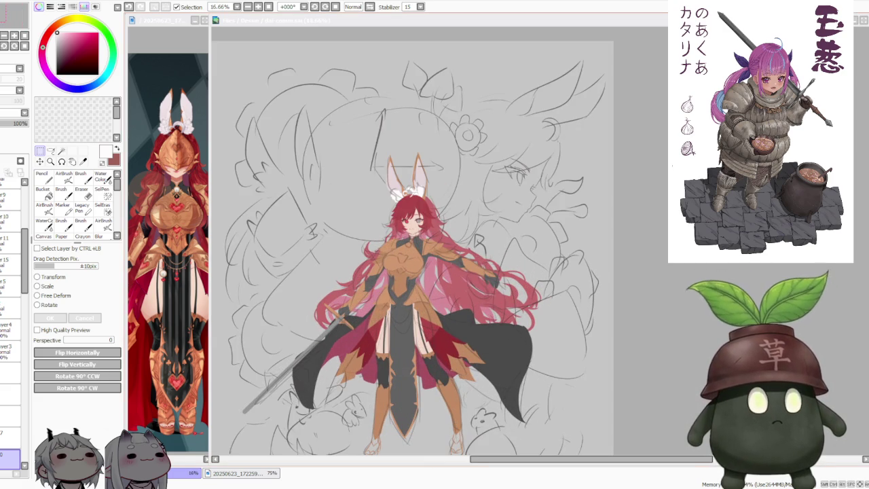
key(ctrl+minus)
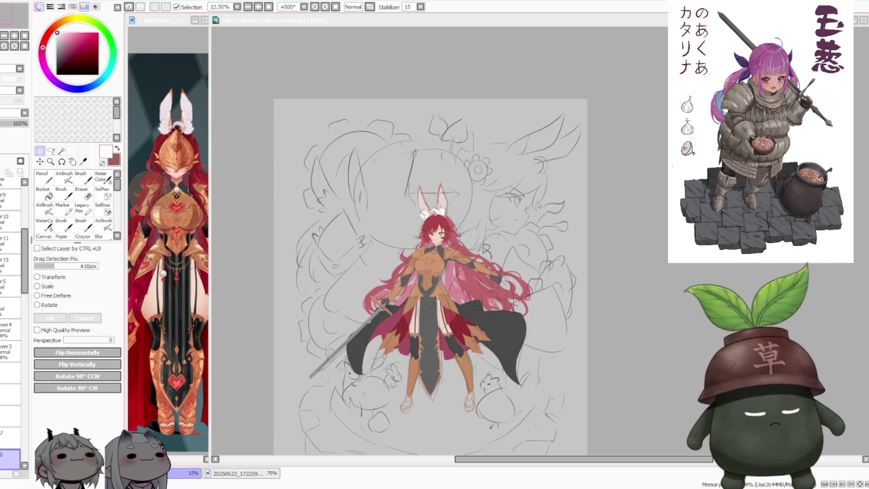
key(ctrl+minus)
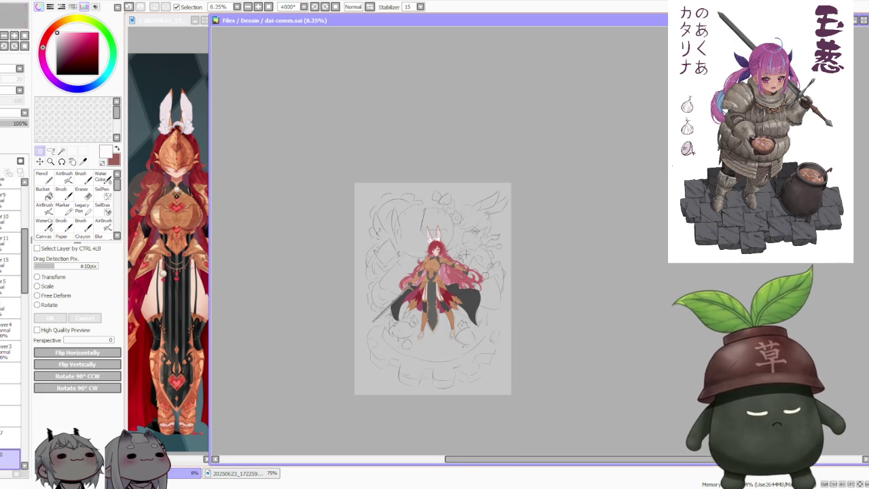
key(ctrl+plus)
key(ctrl+plus)
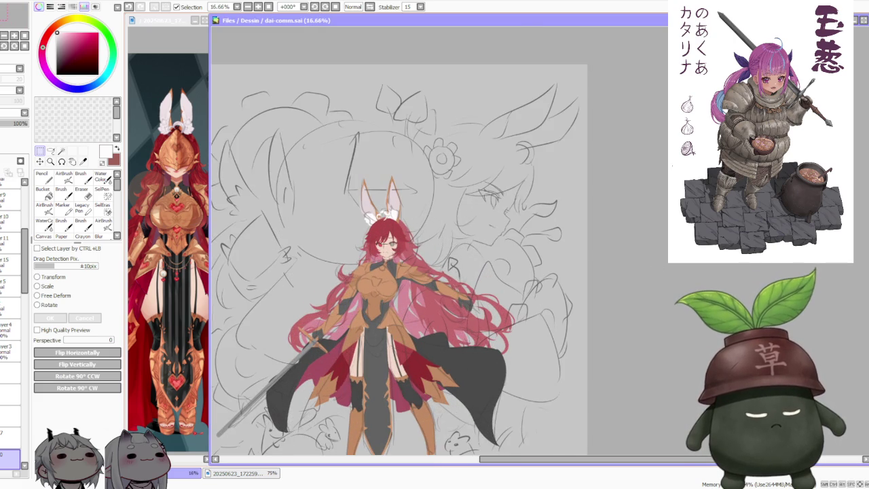
key(ctrl+minus)
key(ctrl+minus)
key(ctrl+plus)
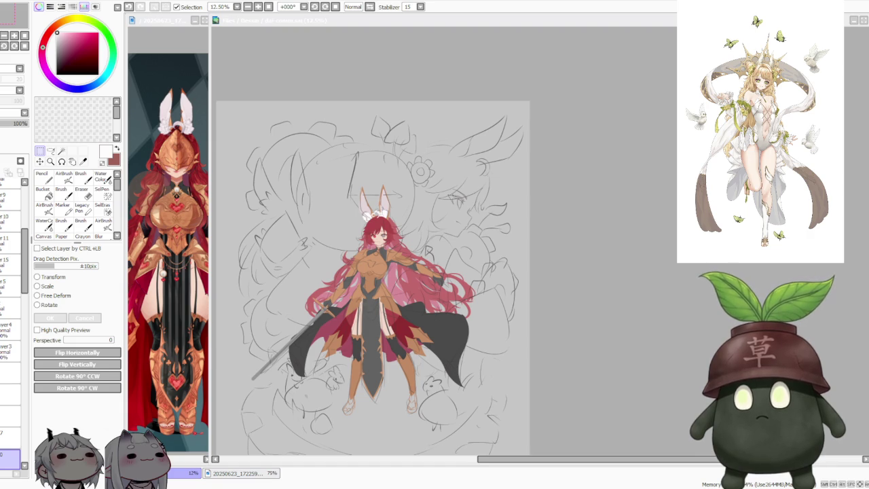
key(alt+Tab)
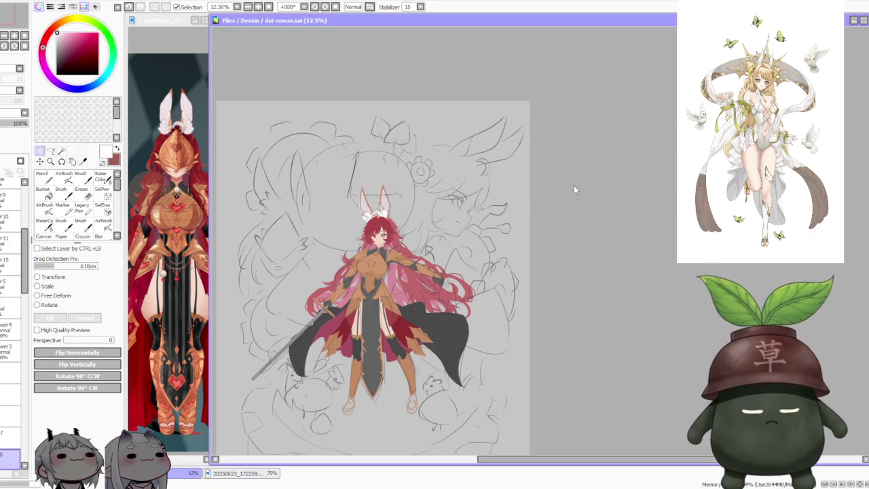
scroll(229, 178, up, 2)
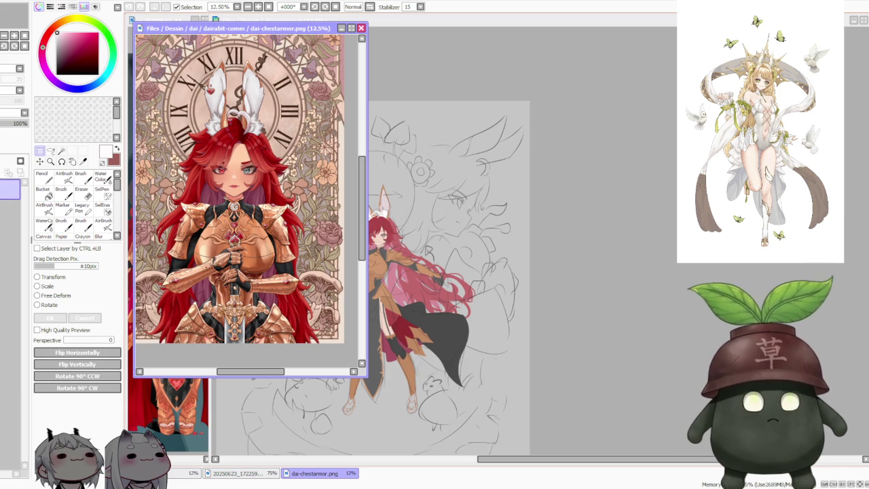
Study the dai-chestarmor.png face, ears, armour and floral border up close, then close the reference
scroll(224, 194, down, 1)
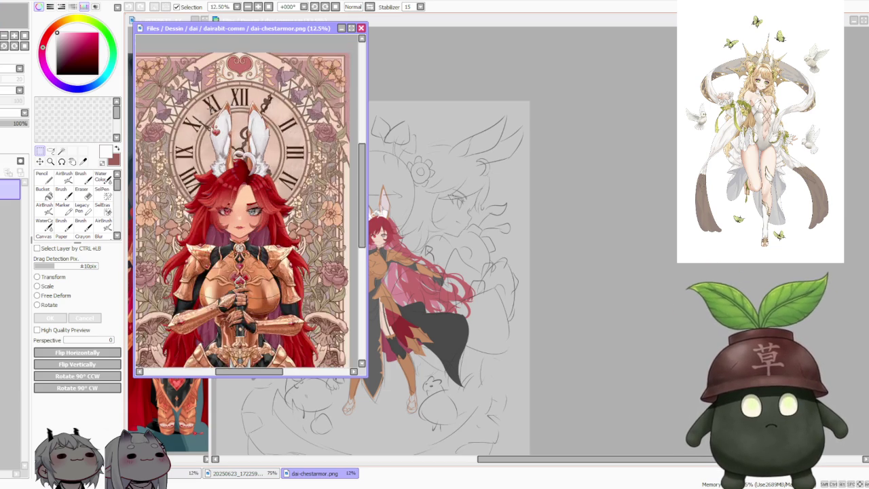
scroll(228, 174, up, 1)
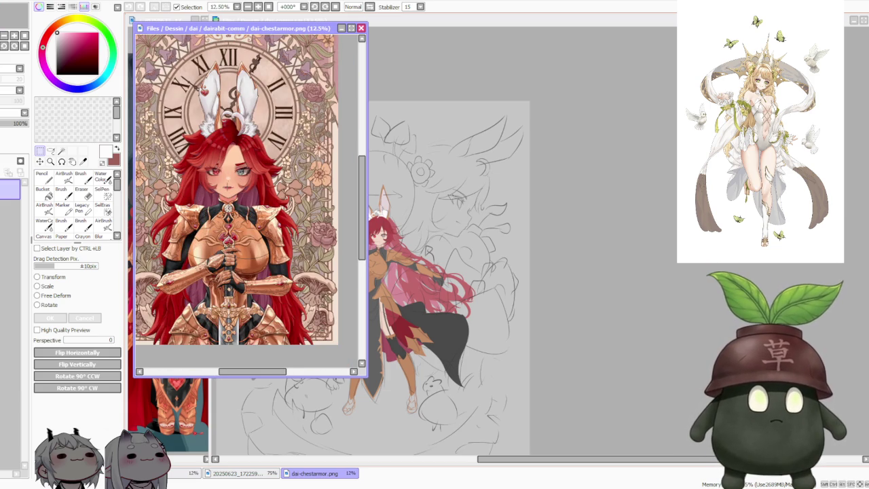
scroll(211, 164, down, 1)
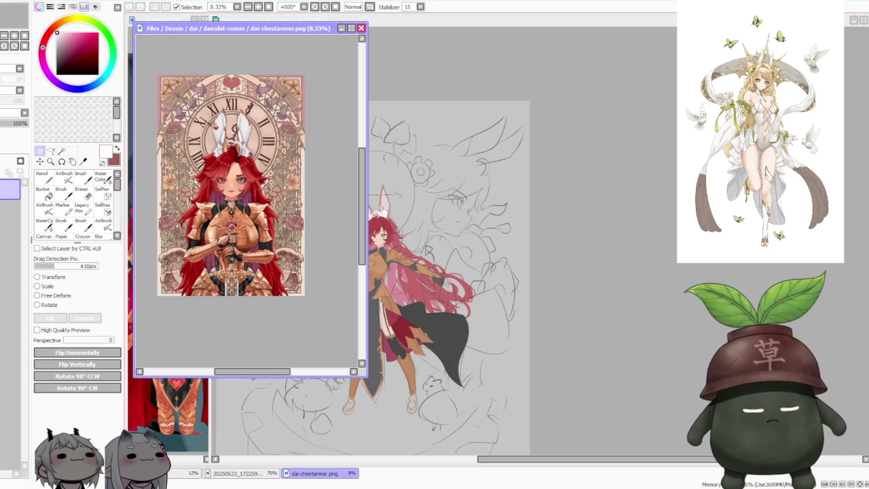
scroll(211, 163, up, 2)
scroll(211, 164, up, 1)
scroll(211, 164, down, 3)
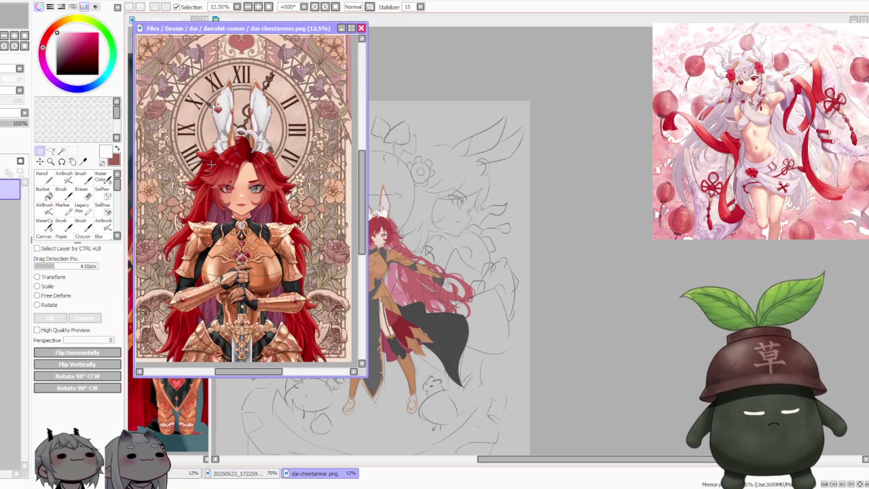
scroll(211, 164, down, 1)
scroll(211, 163, up, 2)
scroll(211, 163, up, 1)
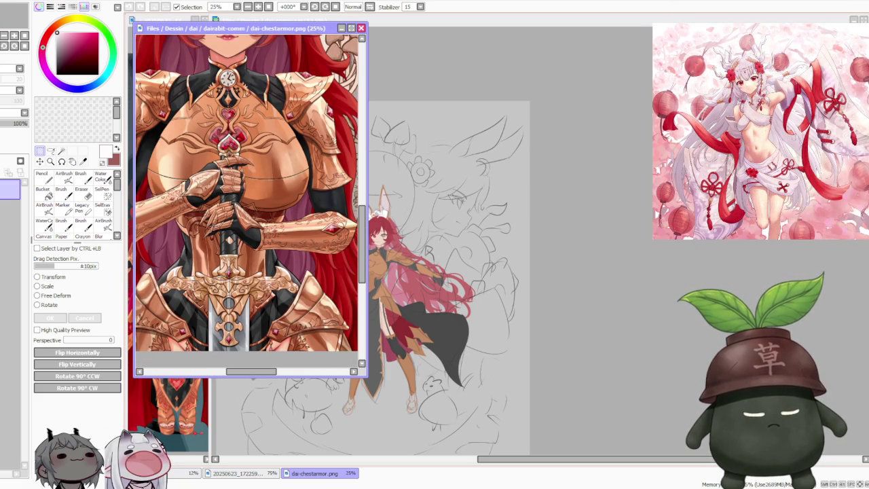
scroll(211, 163, down, 1)
scroll(211, 164, down, 1)
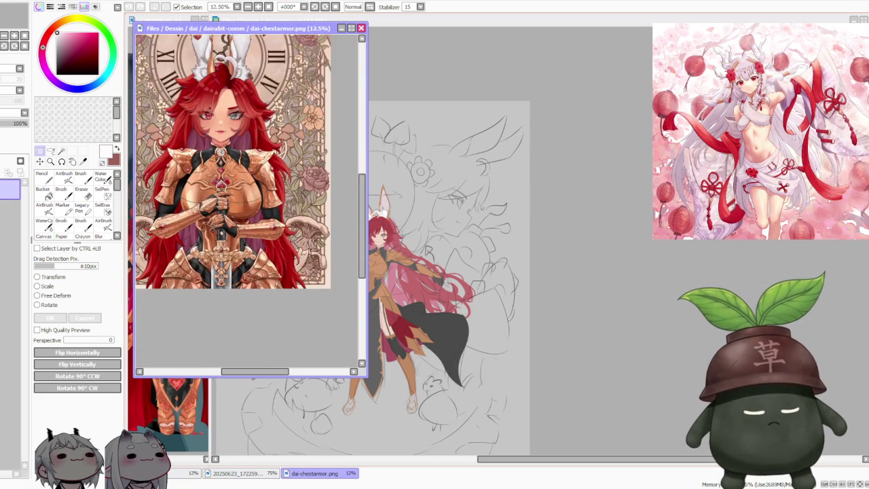
scroll(211, 164, down, 1)
scroll(196, 140, up, 1)
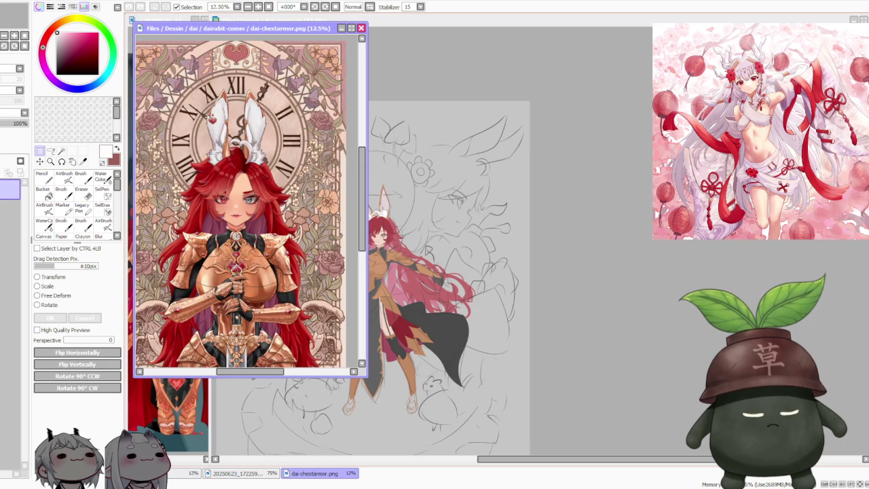
scroll(226, 165, up, 2)
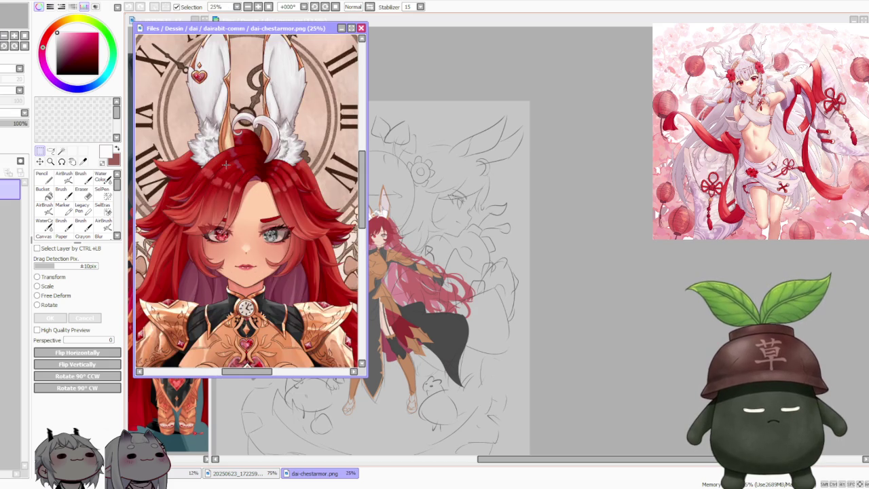
scroll(226, 165, down, 1)
scroll(210, 84, up, 1)
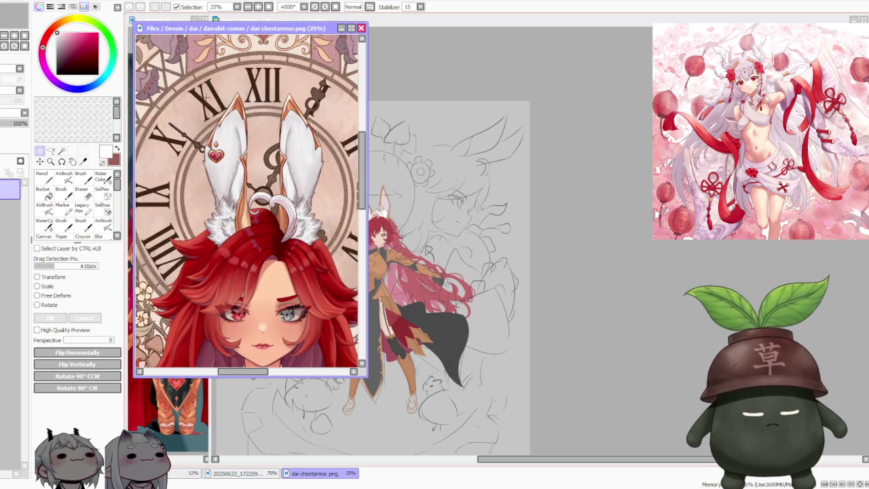
scroll(193, 112, up, 4)
scroll(194, 116, down, 4)
scroll(190, 122, down, 3)
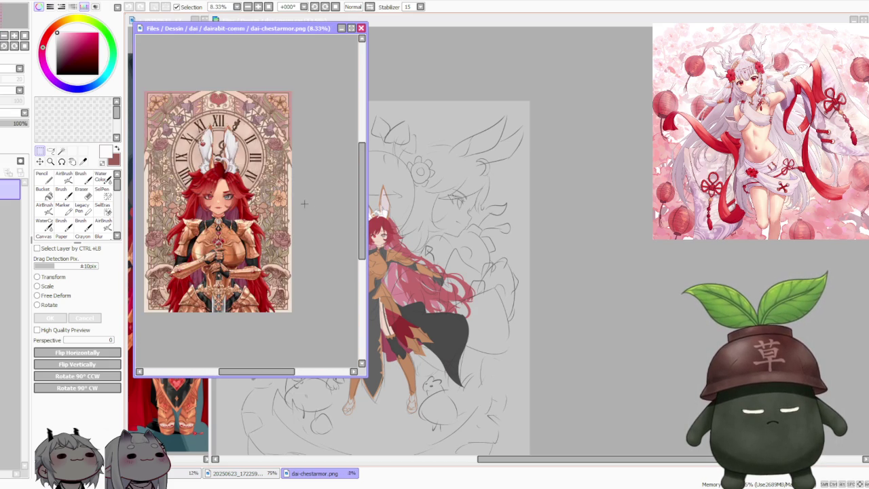
scroll(305, 203, up, 3)
drag(304, 203, 204, 204)
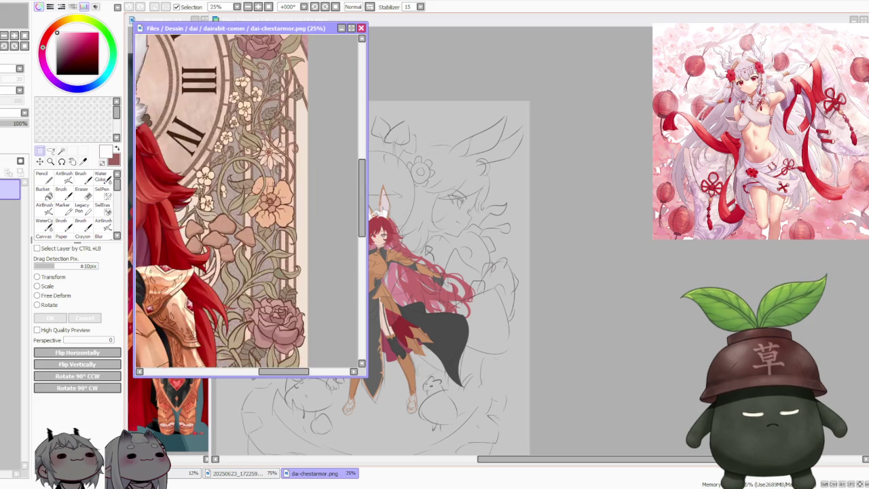
scroll(184, 200, down, 2)
scroll(186, 205, up, 1)
scroll(183, 208, down, 2)
scroll(183, 208, down, 2)
scroll(184, 208, up, 1)
scroll(184, 209, up, 1)
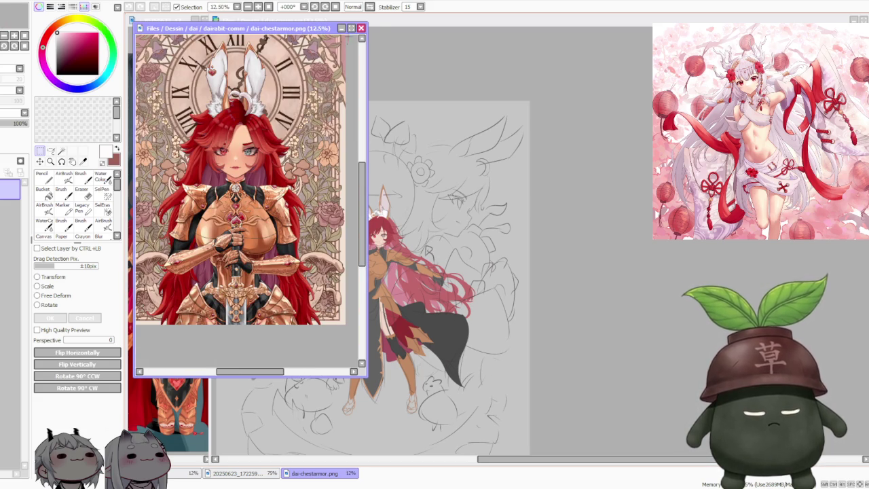
click(362, 28)
scroll(407, 217, down, 1)
scroll(407, 216, up, 1)
scroll(394, 225, up, 2)
scroll(381, 235, up, 1)
scroll(366, 244, up, 2)
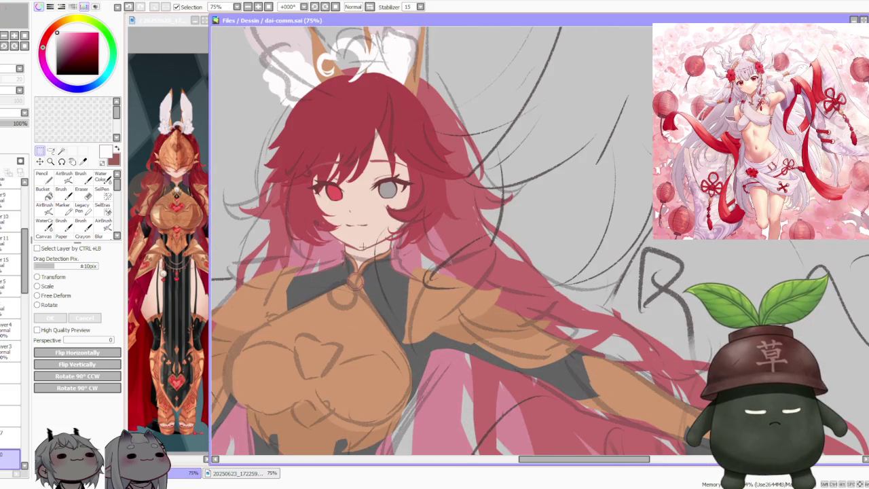
click(170, 231)
scroll(169, 231, down, 1)
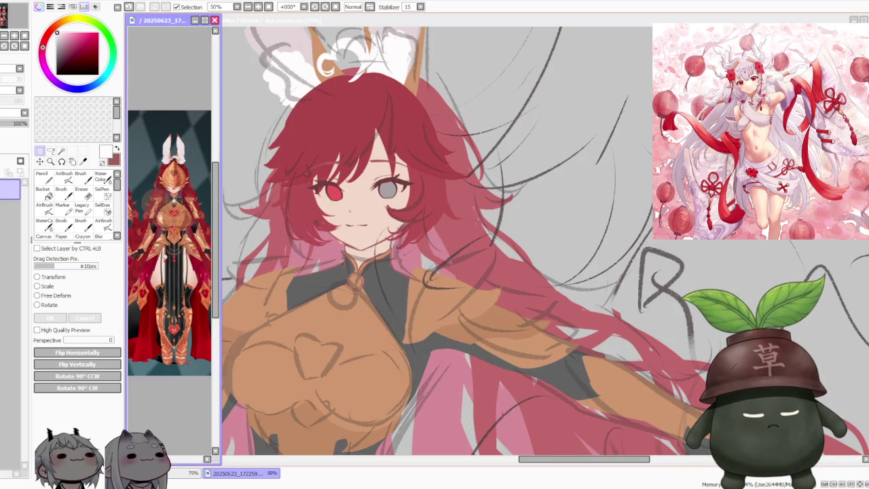
scroll(169, 205, up, 3)
scroll(169, 205, up, 2)
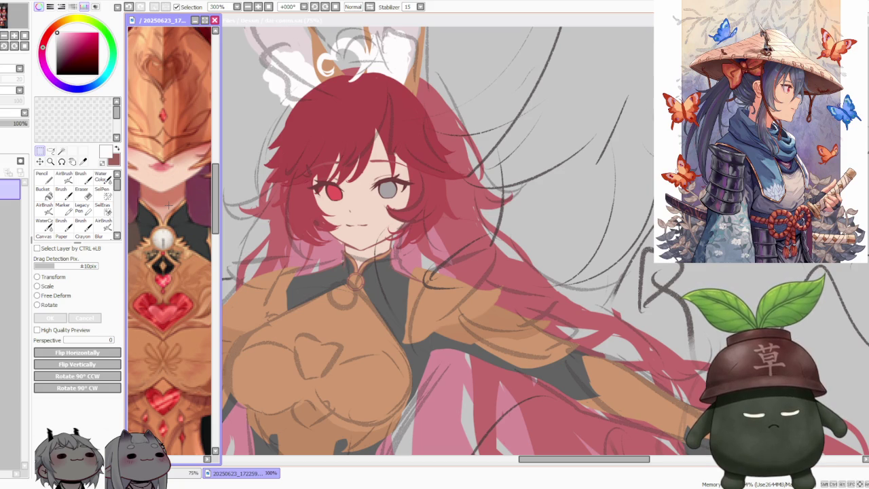
click(378, 256)
scroll(378, 255, down, 3)
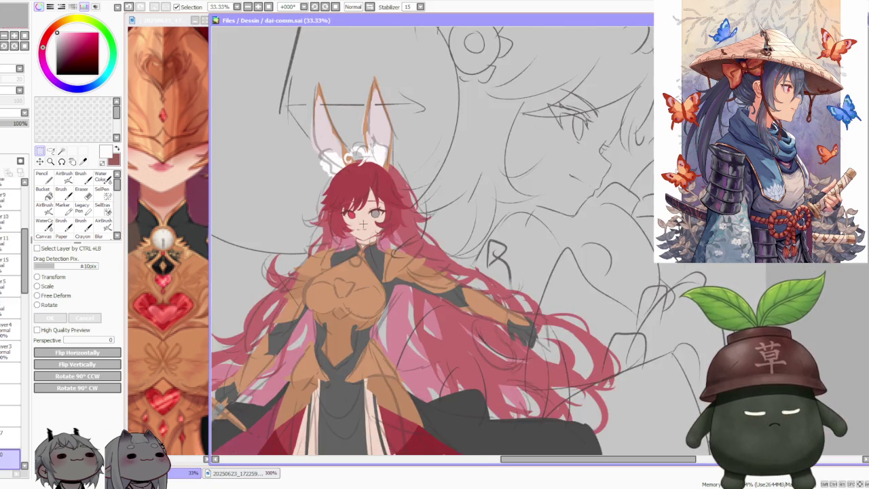
scroll(360, 221, down, 1)
scroll(356, 212, down, 1)
scroll(357, 211, down, 1)
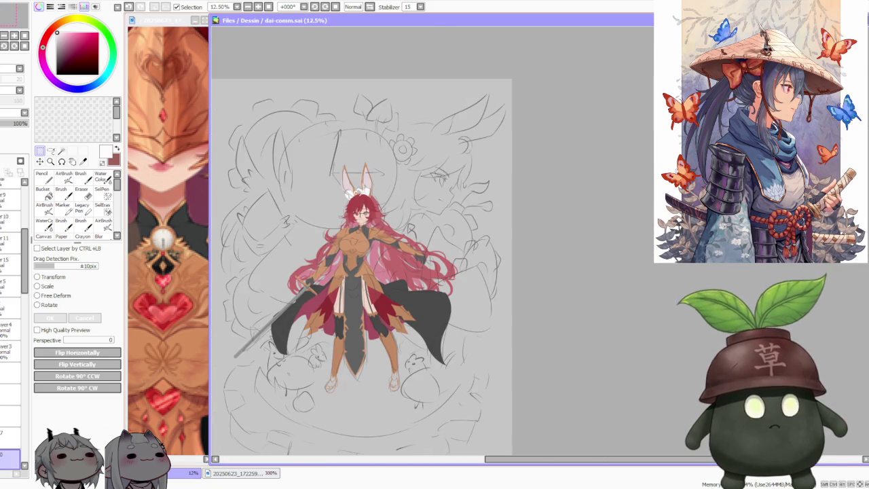
click(560, 240)
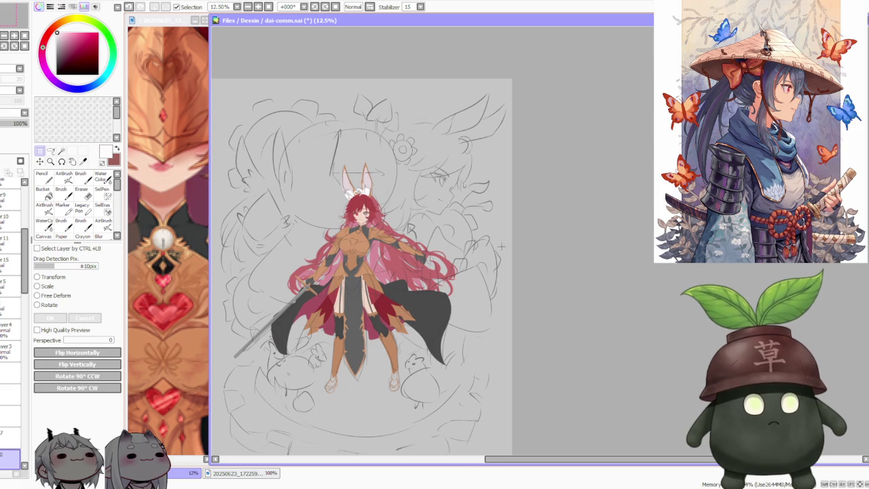
scroll(502, 247, down, 1)
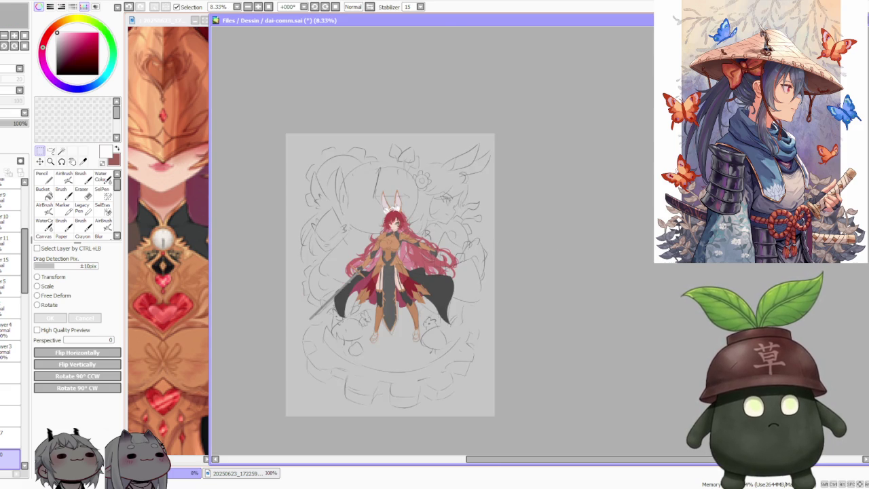
scroll(391, 232, up, 3)
scroll(384, 221, down, 1)
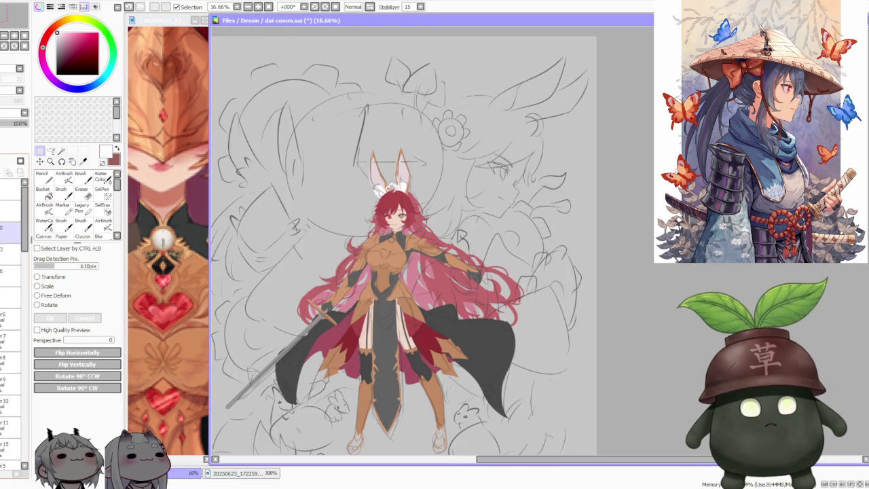
click(11, 249)
Undo, then lower the chosen layer's opacity to about 45% to fade the figure's lines
key(ctrl+z)
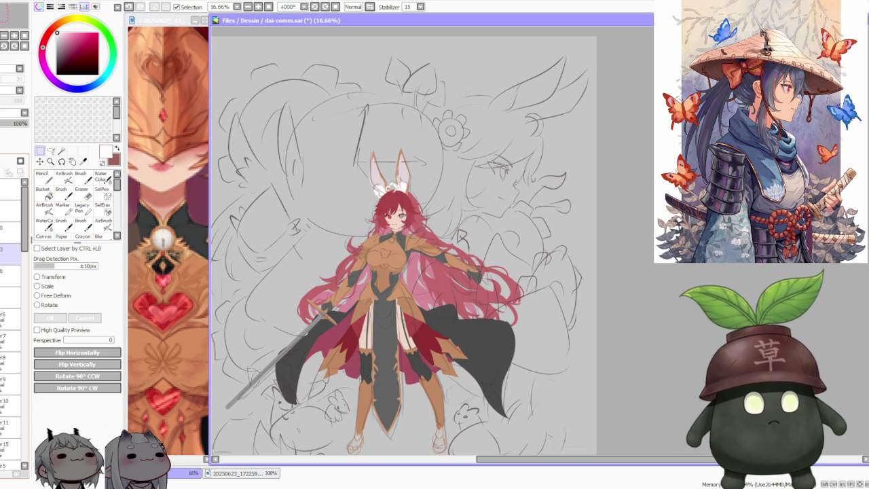
click(10, 254)
drag(13, 123, 7, 123)
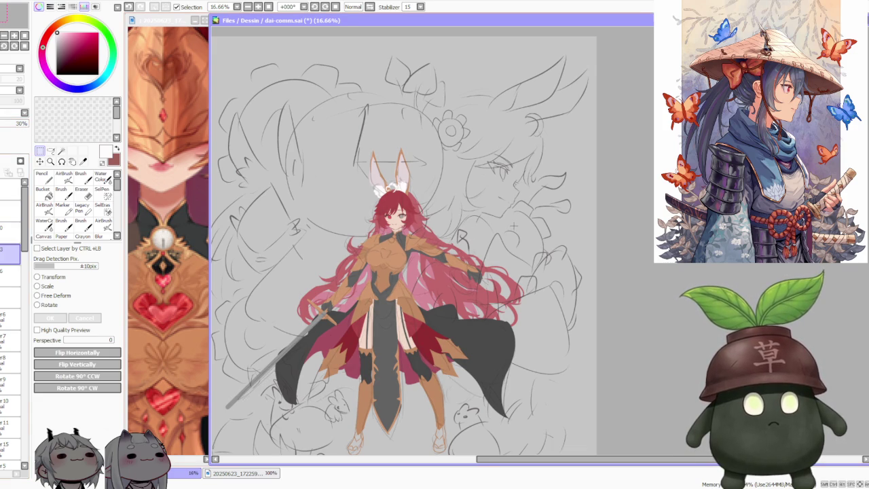
Toggle the faint sketch lines layer off and back on
scroll(404, 220, up, 1)
scroll(404, 220, up, 2)
scroll(404, 220, up, 1)
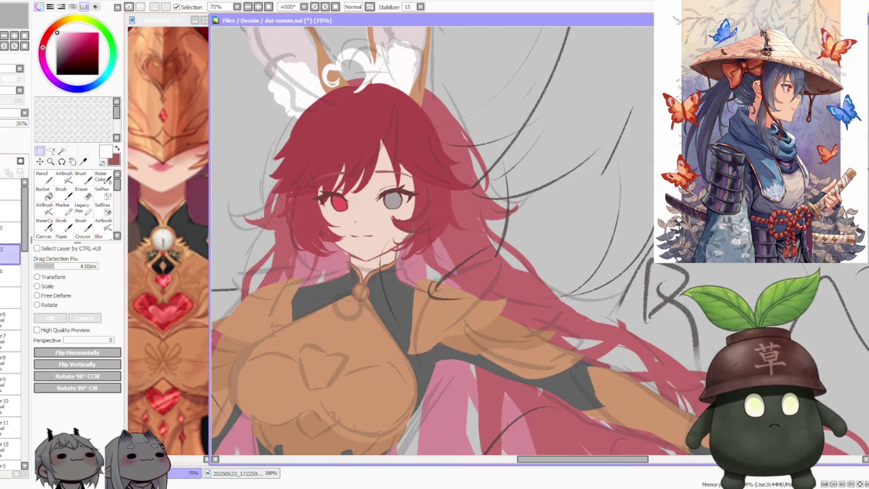
scroll(229, 245, down, 2)
click(10, 298)
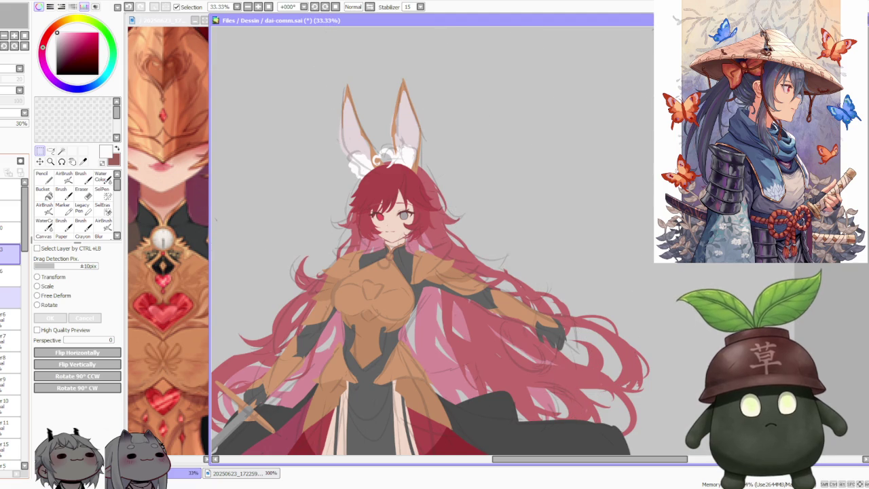
click(11, 316)
Step through layers 7 to 11, settle on layer 11 and choose the Eraser
click(10, 339)
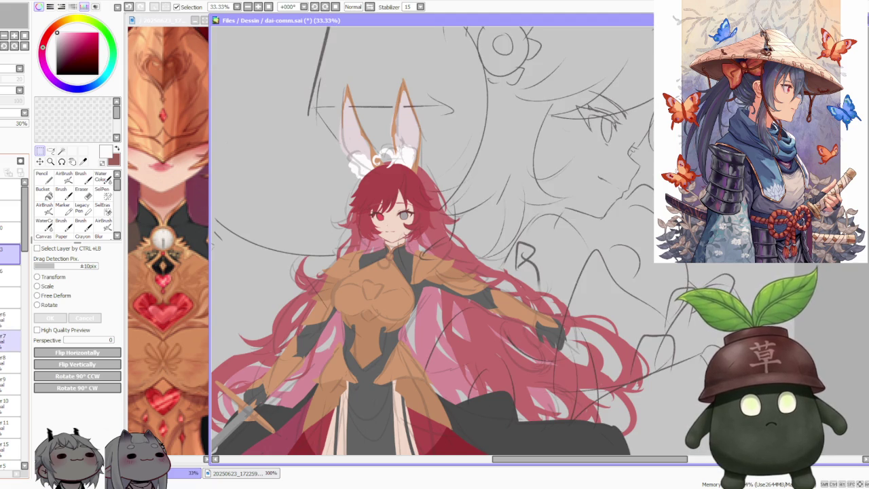
click(10, 358)
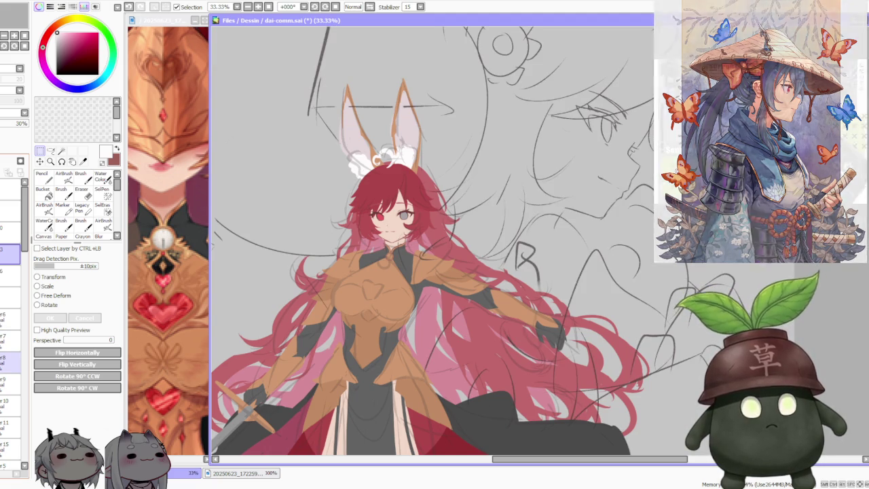
click(10, 381)
click(11, 402)
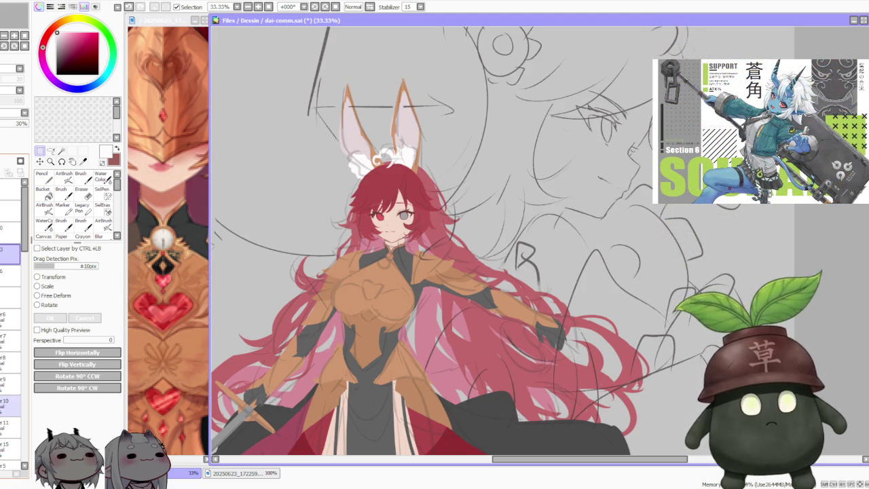
click(10, 423)
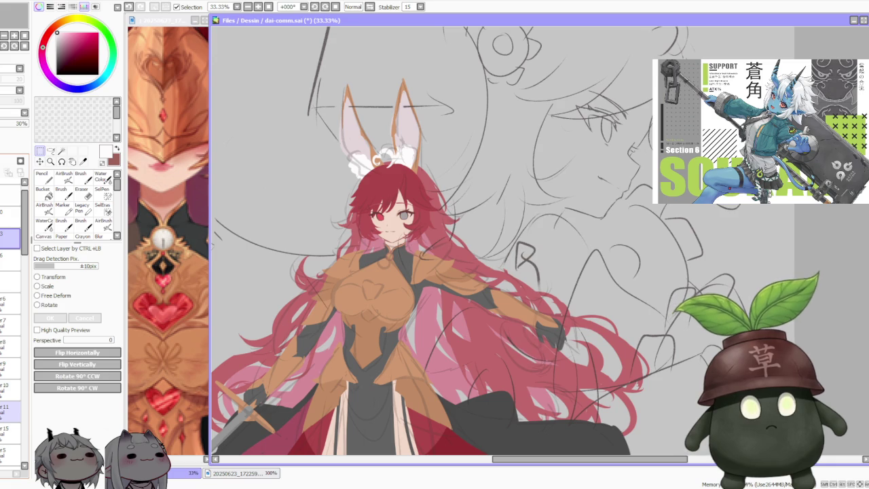
click(10, 411)
click(82, 196)
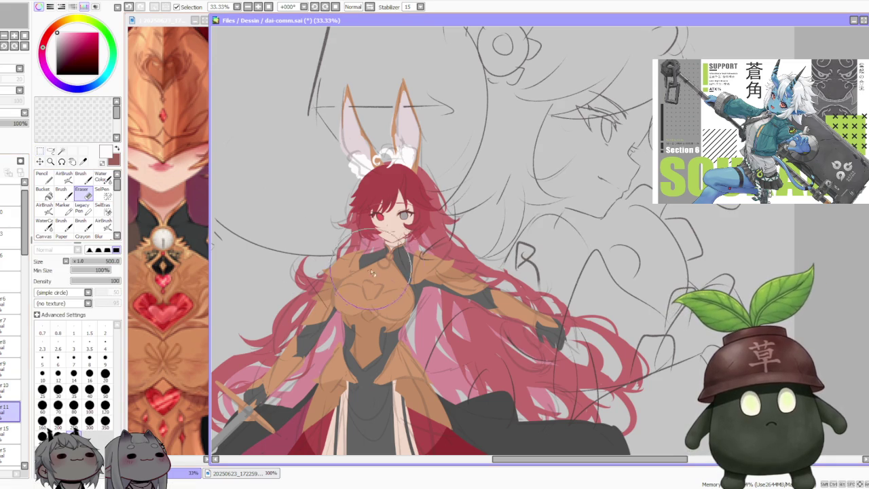
scroll(517, 421, down, 2)
scroll(516, 421, up, 1)
scroll(19, 357, down, 3)
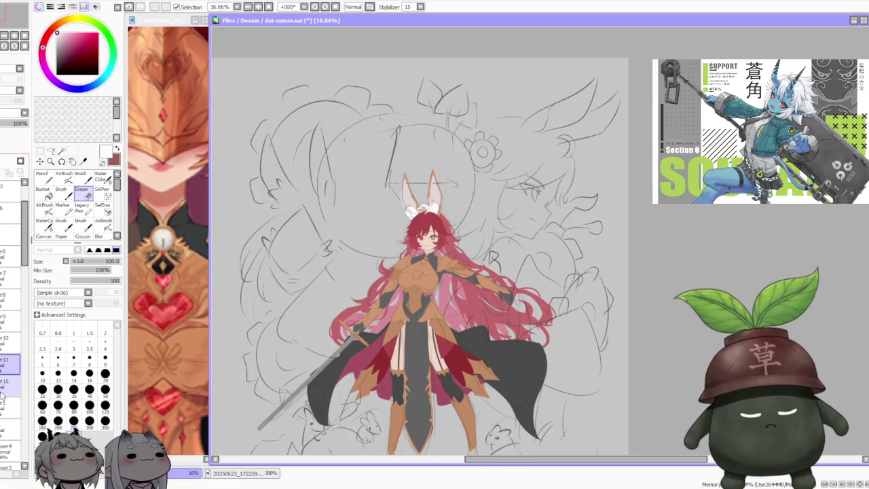
click(10, 384)
click(11, 406)
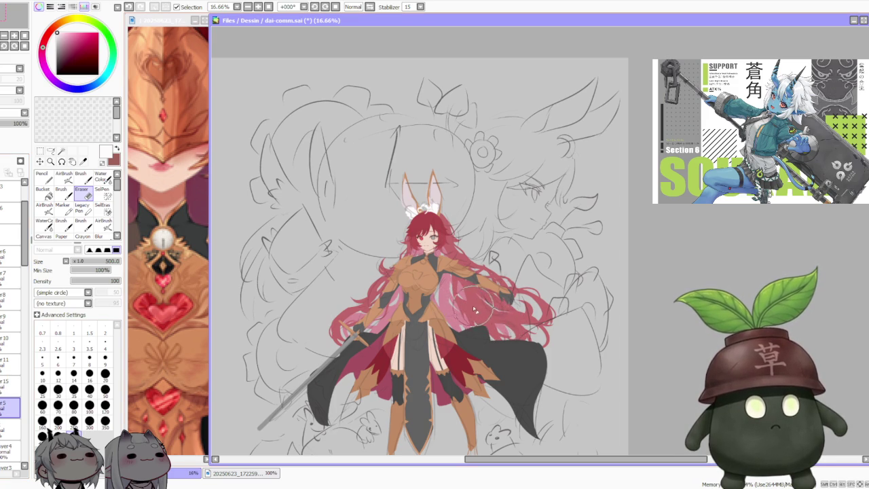
scroll(476, 309, down, 2)
scroll(469, 303, up, 2)
scroll(467, 299, down, 1)
scroll(468, 298, down, 1)
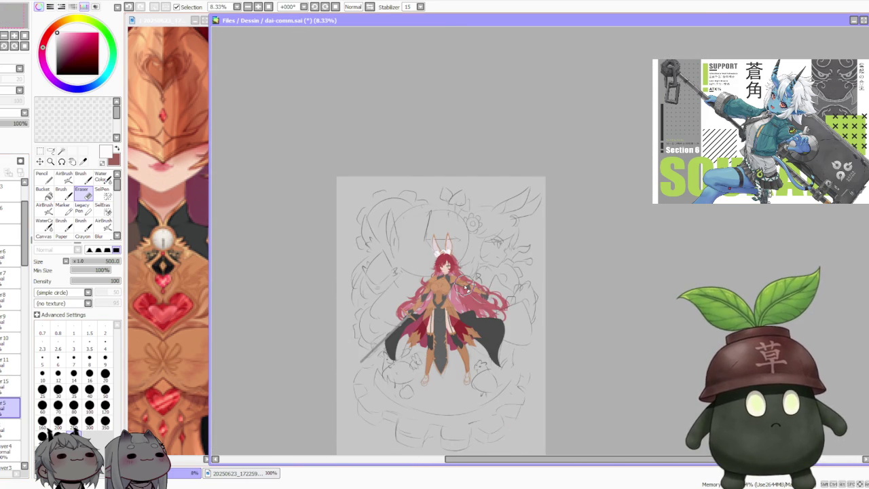
scroll(466, 288, up, 1)
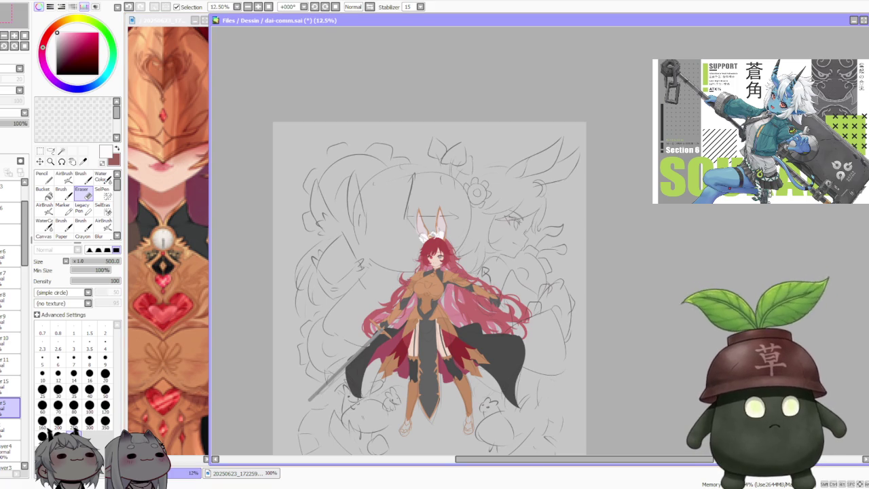
scroll(509, 247, down, 1)
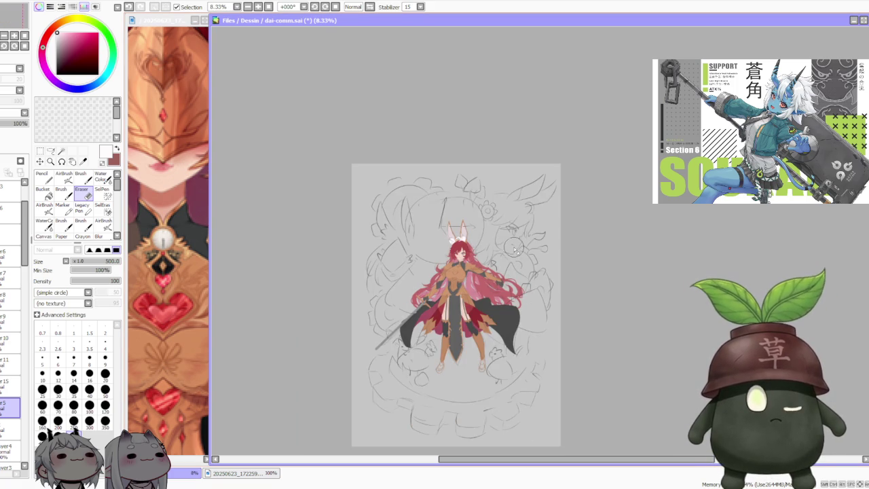
scroll(471, 242, up, 2)
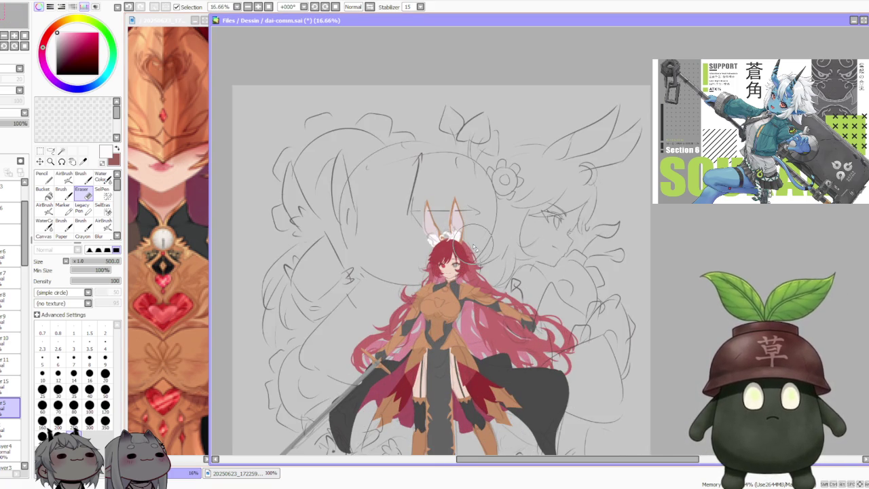
scroll(476, 248, down, 2)
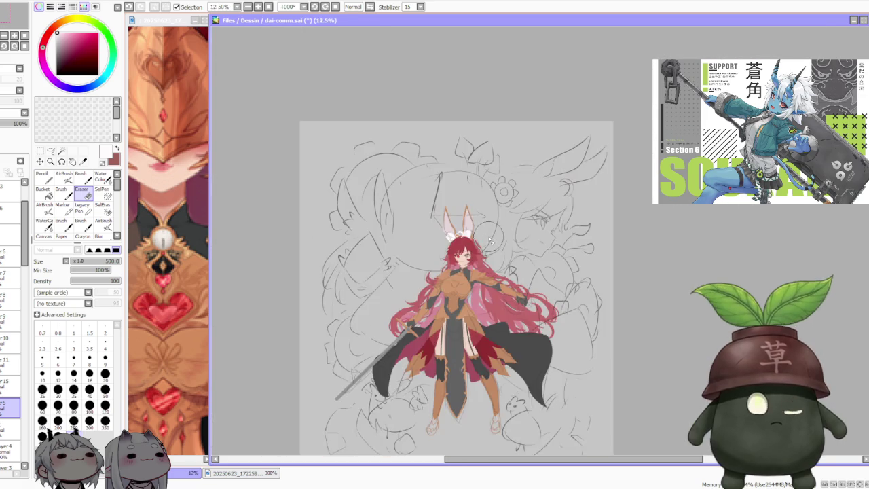
scroll(456, 253, up, 2)
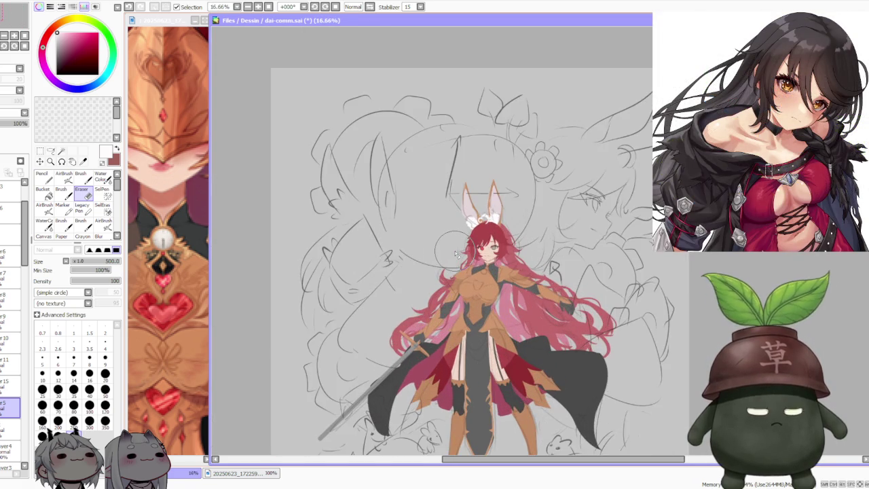
scroll(456, 253, down, 2)
scroll(456, 254, up, 1)
scroll(458, 254, down, 1)
scroll(458, 254, up, 3)
scroll(475, 252, up, 2)
scroll(493, 251, down, 1)
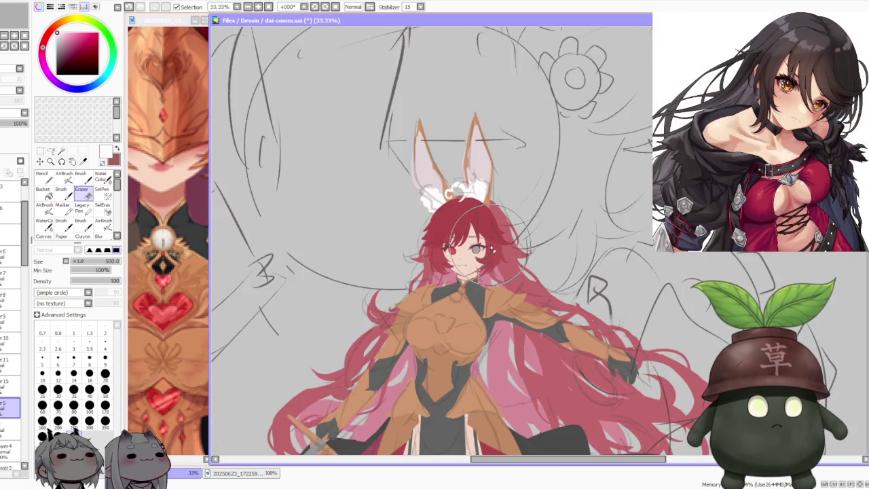
scroll(493, 250, down, 1)
scroll(506, 228, down, 1)
scroll(540, 299, up, 1)
scroll(542, 304, down, 1)
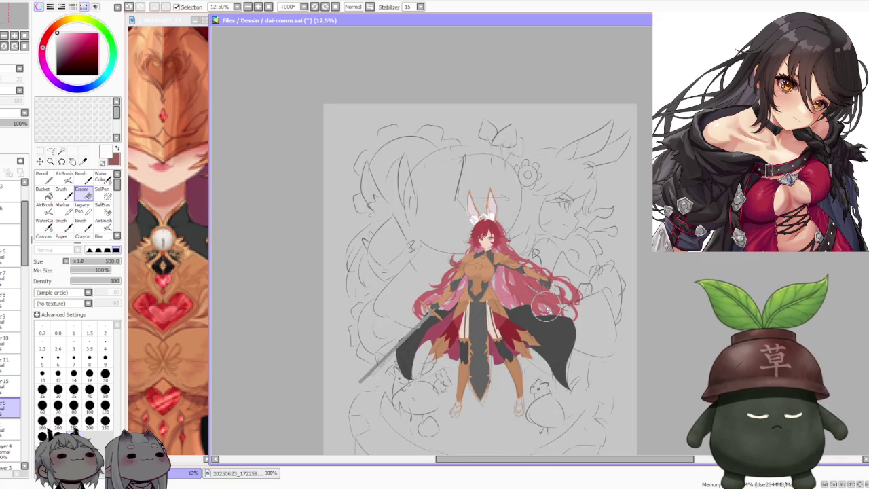
scroll(510, 387, up, 1)
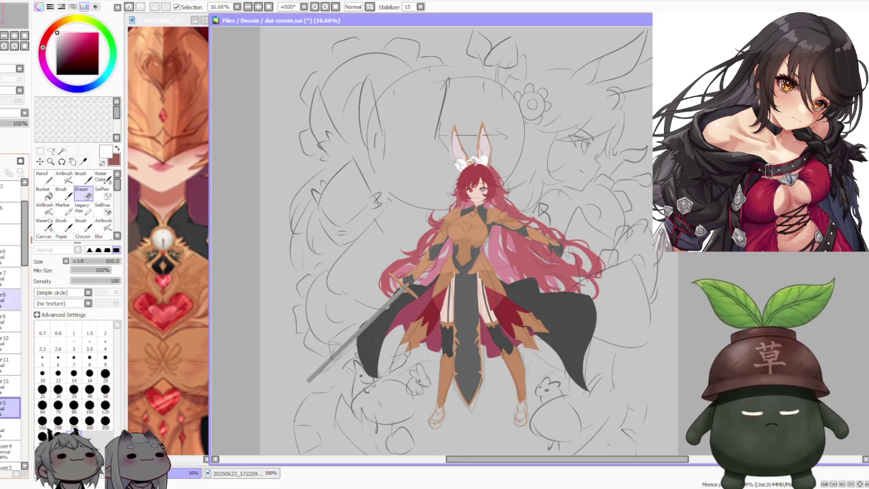
drag(21, 258, 20, 420)
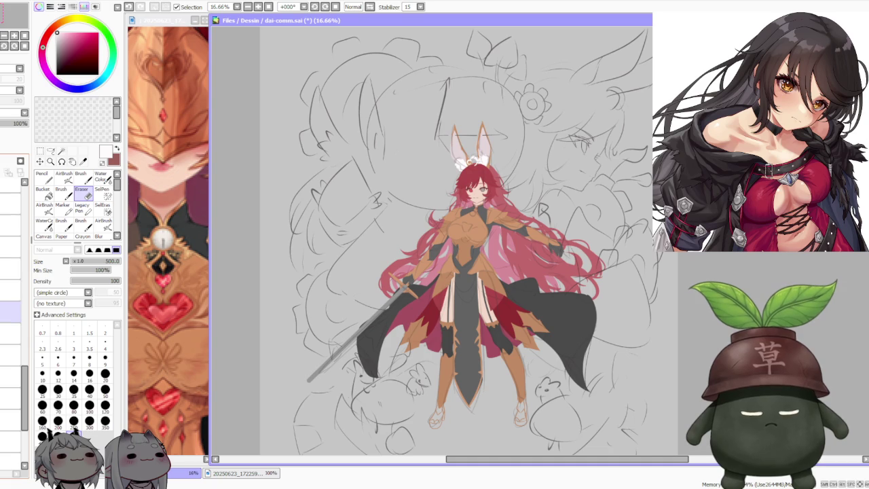
Box-select the lower right-hand leg and free-deform it slightly down and left
click(11, 311)
click(11, 311)
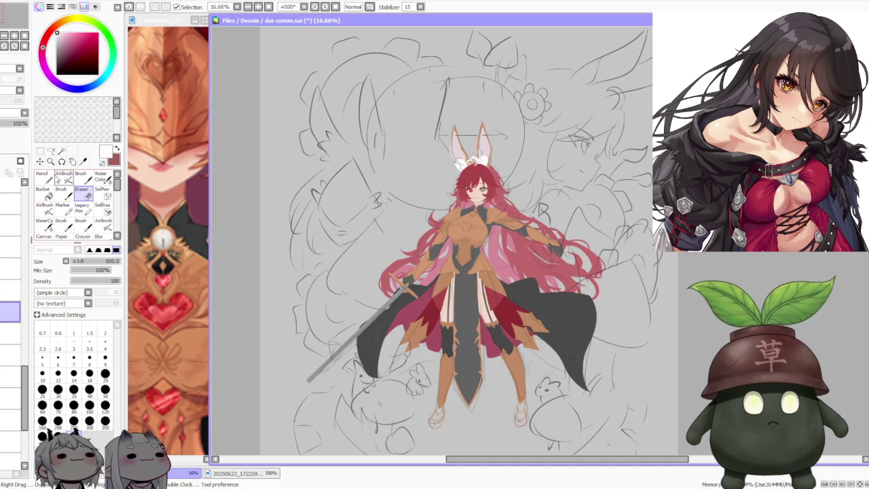
key(m)
drag(494, 338, 542, 434)
click(39, 295)
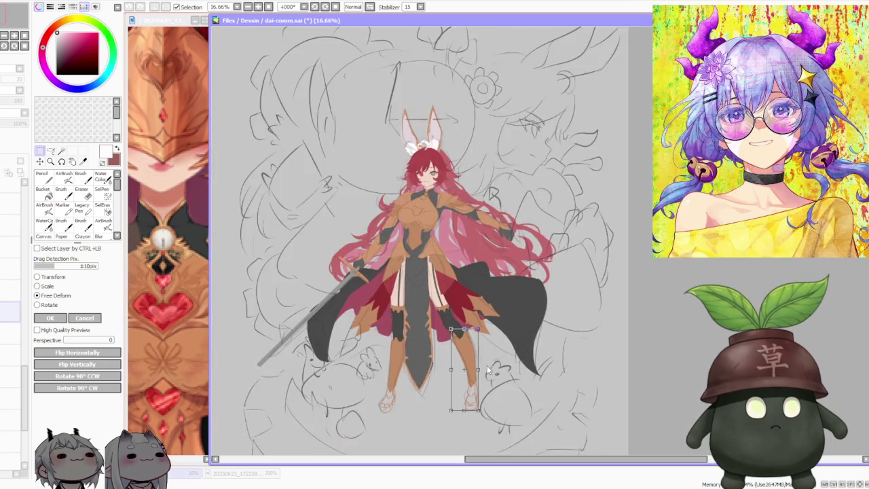
scroll(487, 370, up, 2)
drag(461, 413, 458, 422)
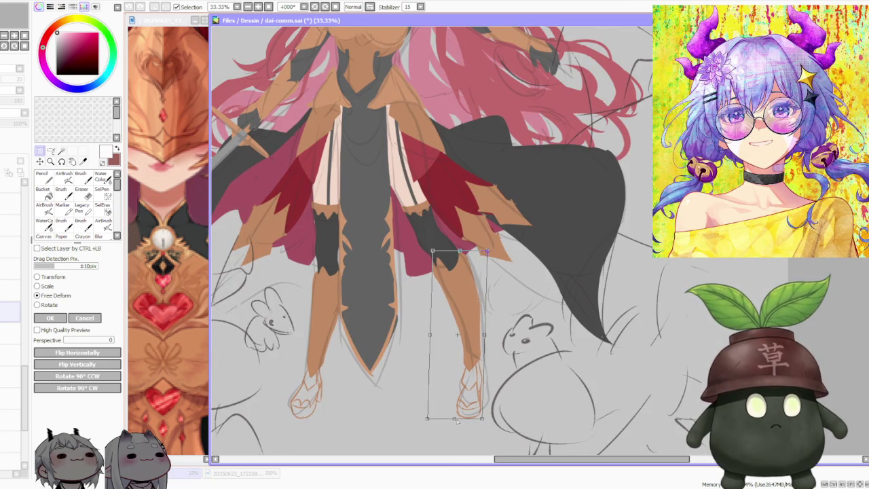
scroll(411, 382, down, 2)
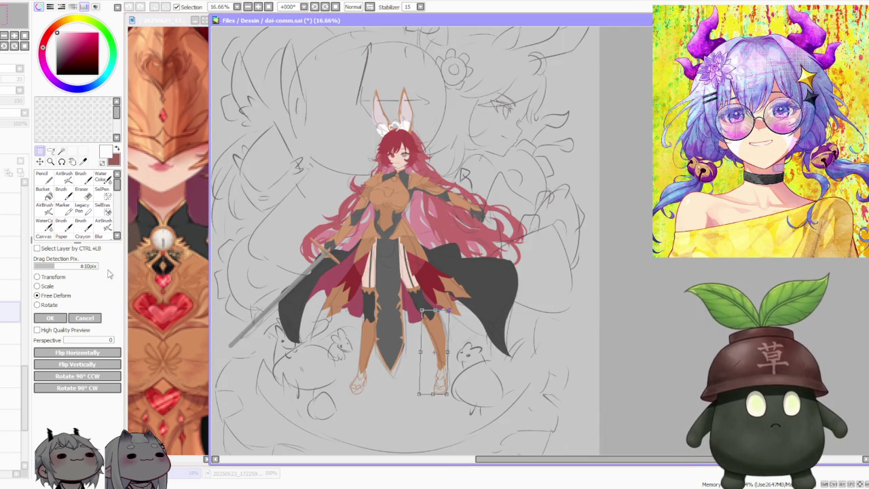
click(50, 319)
scroll(417, 313, down, 1)
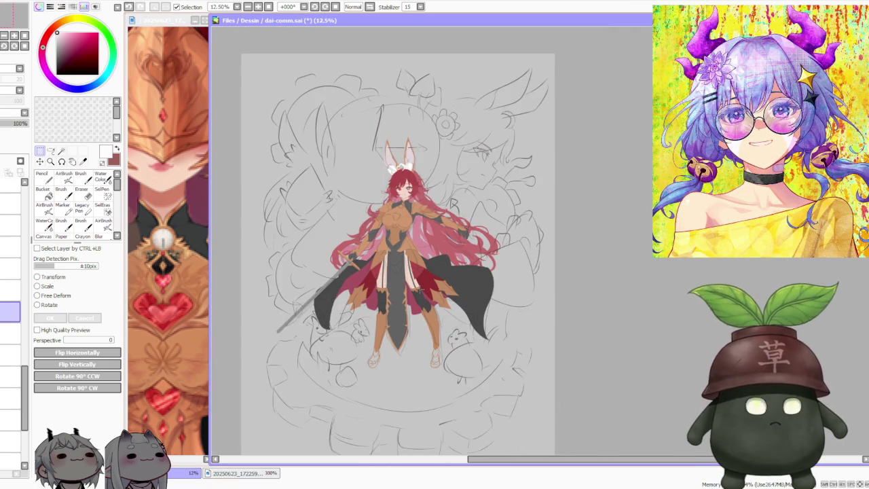
scroll(417, 312, up, 2)
scroll(417, 313, up, 2)
scroll(416, 313, down, 3)
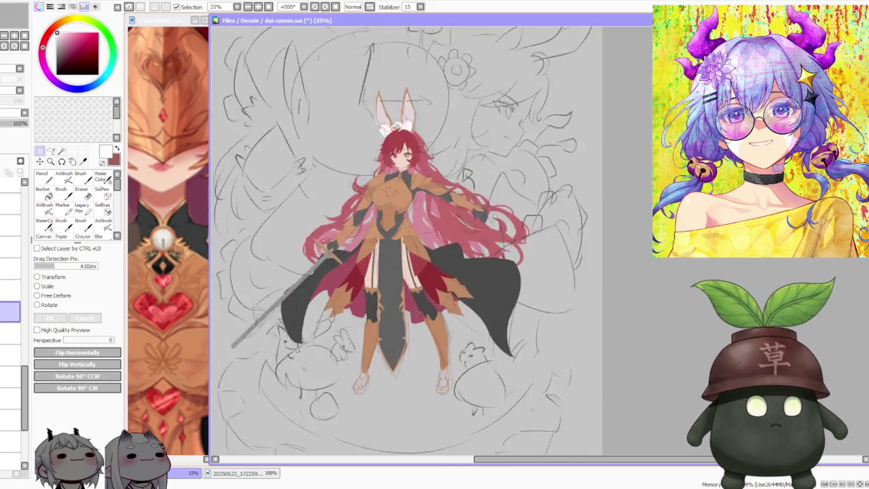
scroll(407, 285, down, 2)
scroll(401, 250, up, 4)
scroll(401, 250, down, 1)
scroll(428, 220, up, 3)
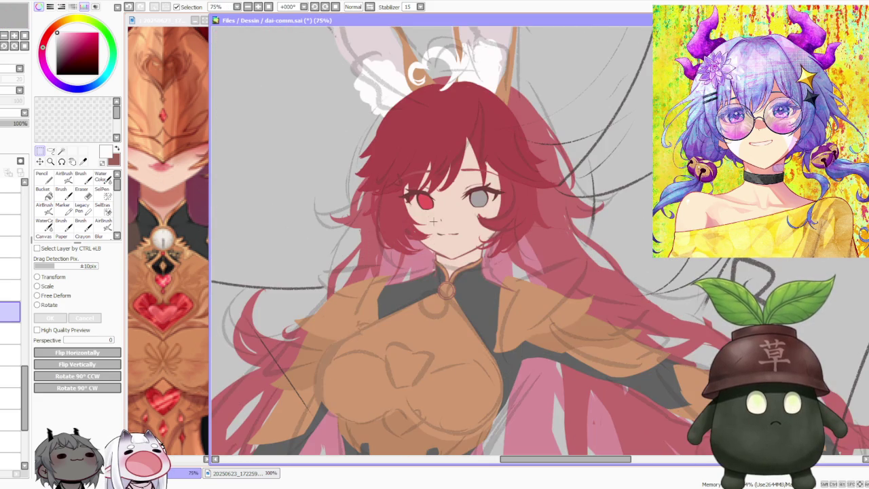
scroll(433, 220, down, 3)
scroll(435, 221, down, 1)
scroll(438, 217, up, 2)
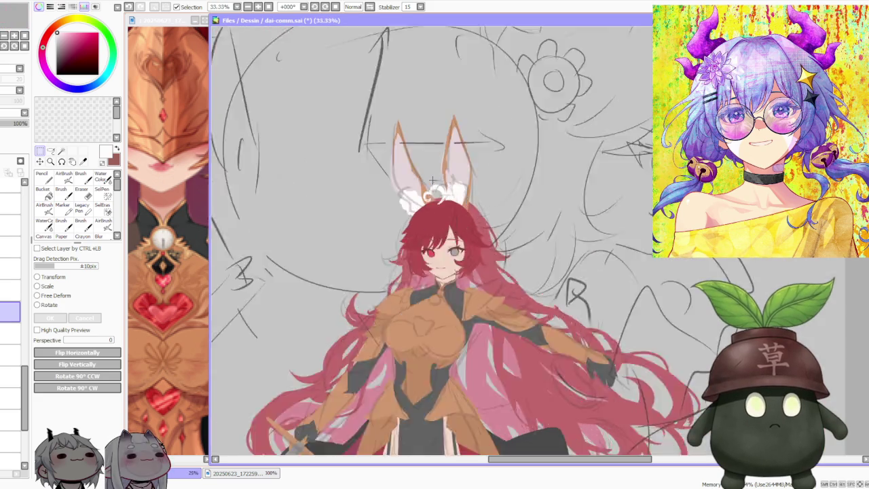
scroll(457, 239, up, 2)
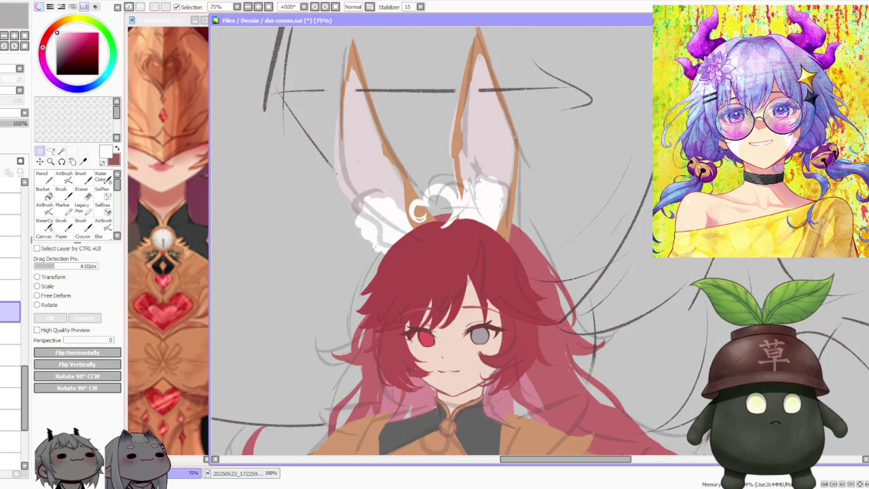
scroll(441, 300, down, 3)
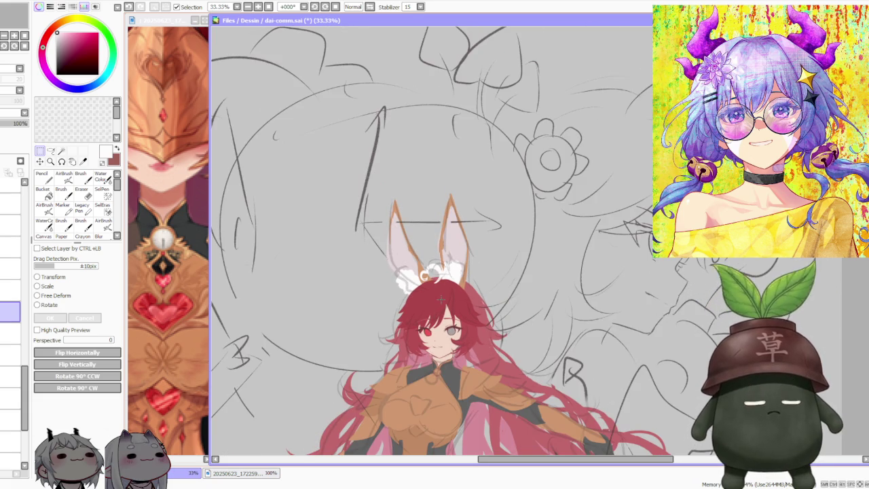
scroll(440, 300, down, 1)
scroll(462, 285, down, 2)
scroll(485, 270, down, 2)
scroll(485, 270, up, 1)
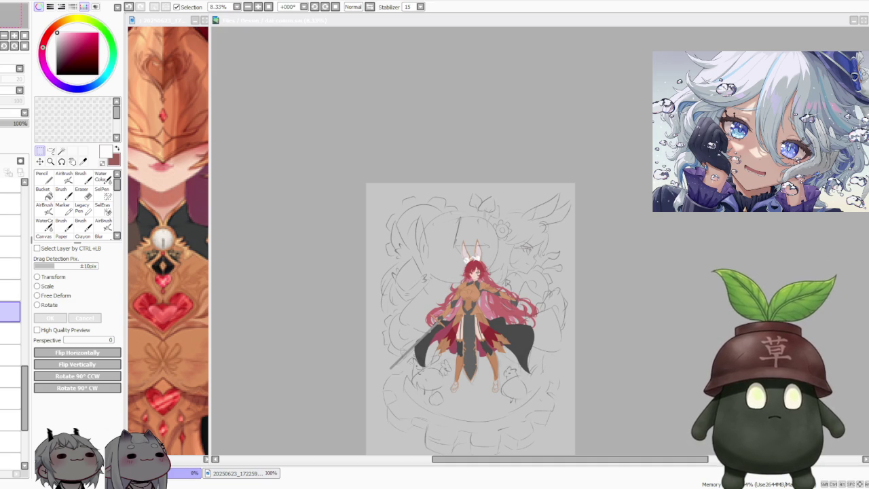
Scroll-zoom around the flat-coloured character to inspect the finished colours
scroll(469, 306, down, 1)
scroll(469, 305, up, 2)
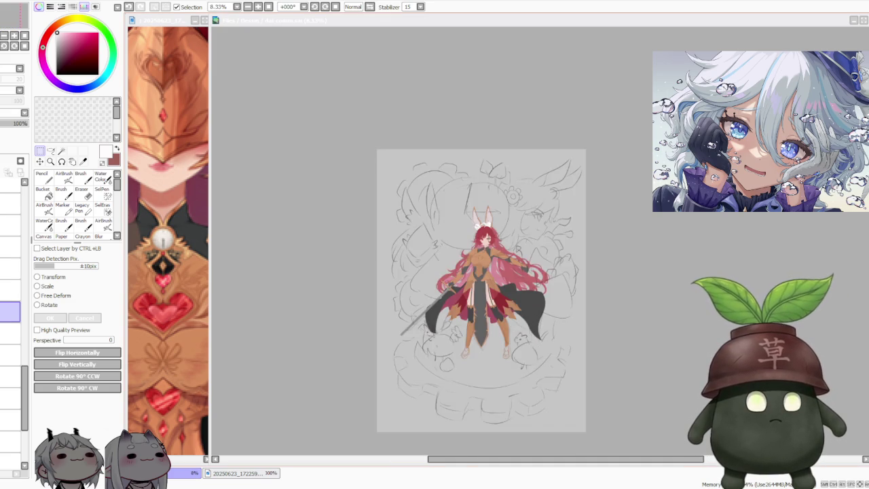
scroll(469, 306, up, 2)
scroll(469, 306, up, 1)
scroll(469, 305, down, 1)
scroll(469, 306, up, 2)
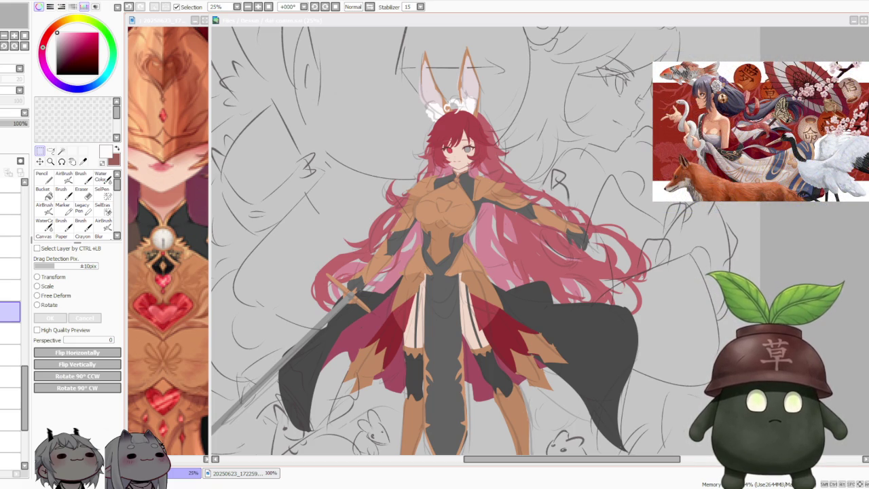
scroll(469, 254, down, 1)
scroll(454, 282, up, 1)
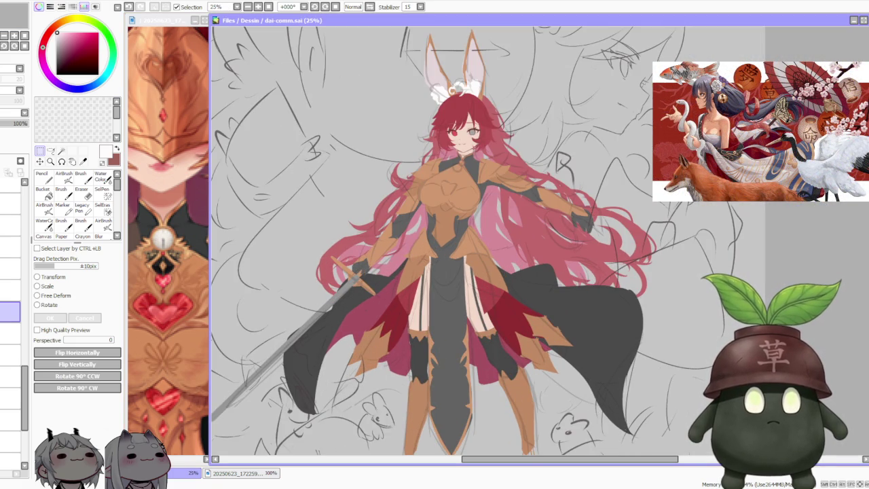
scroll(460, 103, up, 3)
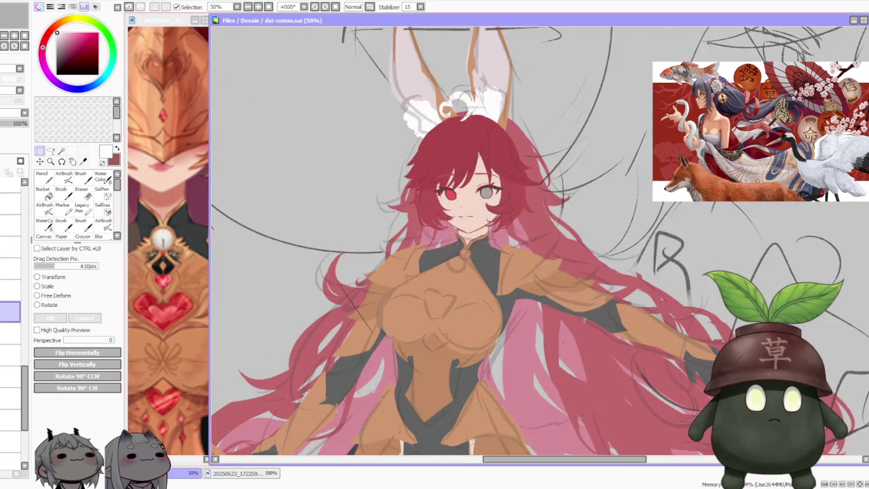
scroll(470, 137, up, 1)
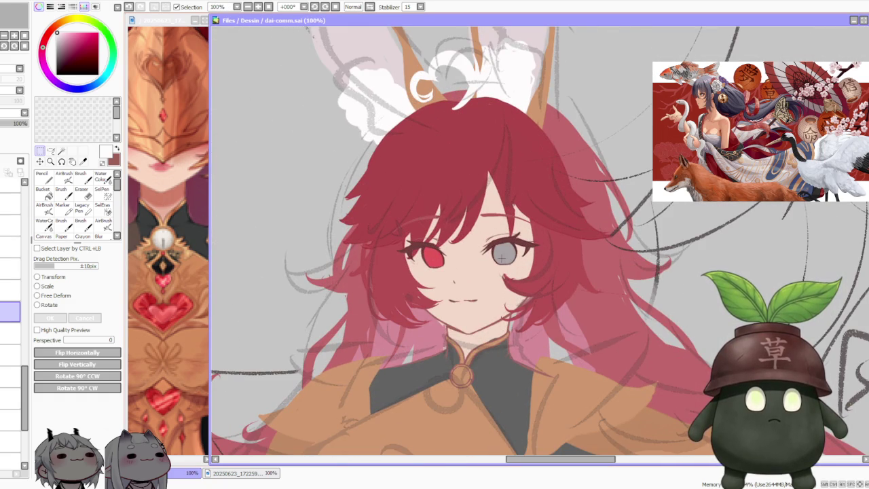
scroll(502, 256, down, 2)
scroll(501, 251, down, 2)
scroll(501, 272, down, 1)
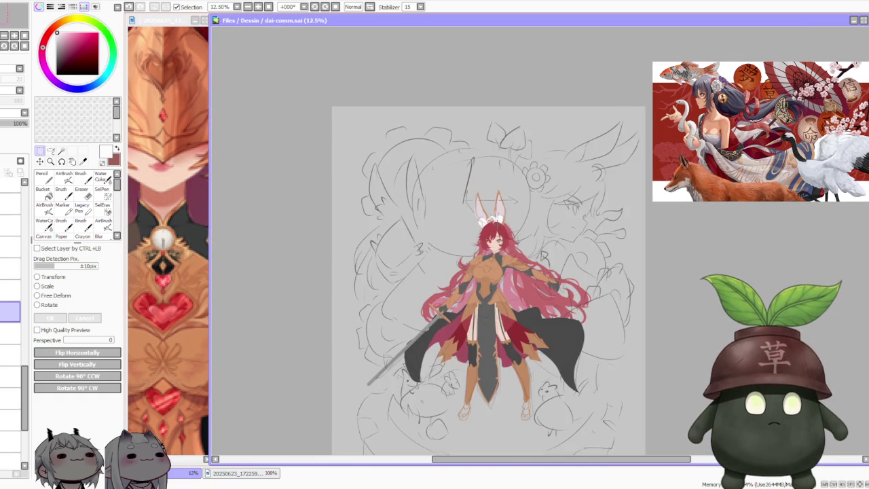
scroll(503, 286, up, 1)
scroll(506, 299, down, 1)
scroll(513, 323, up, 1)
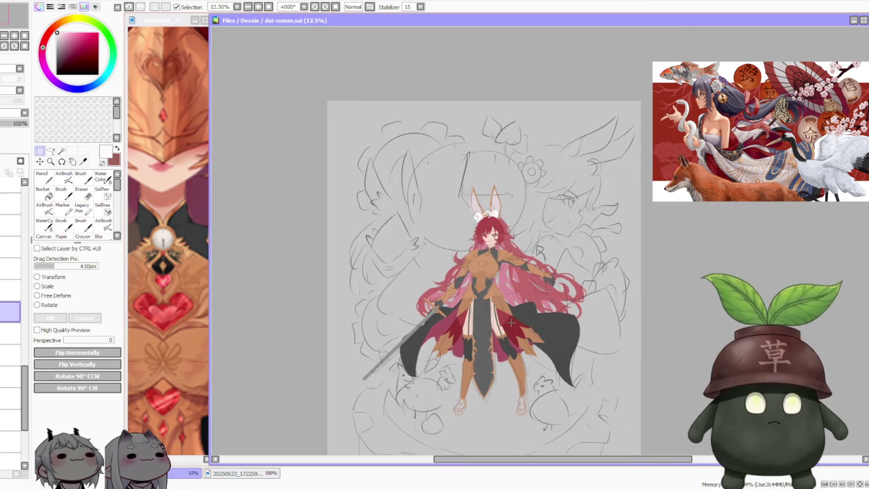
scroll(501, 364, up, 1)
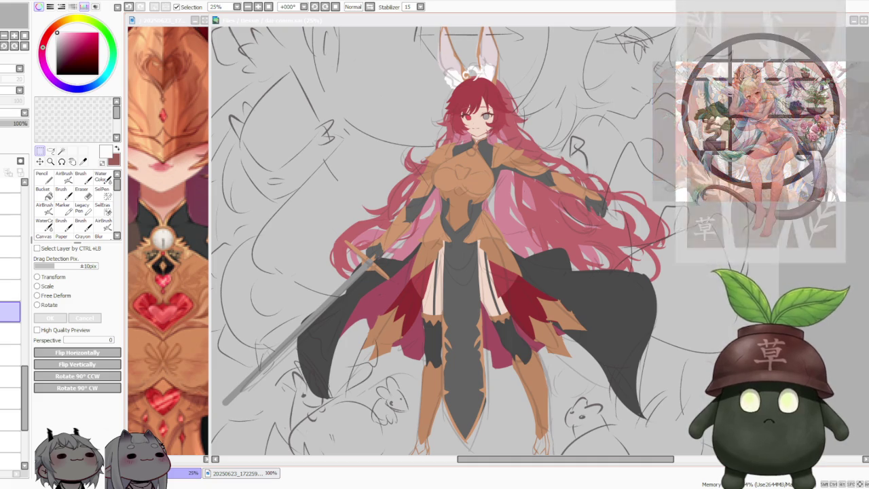
Zoom out to the whole page and back in, then pick the Magic Wand tool
key(ctrl+minus)
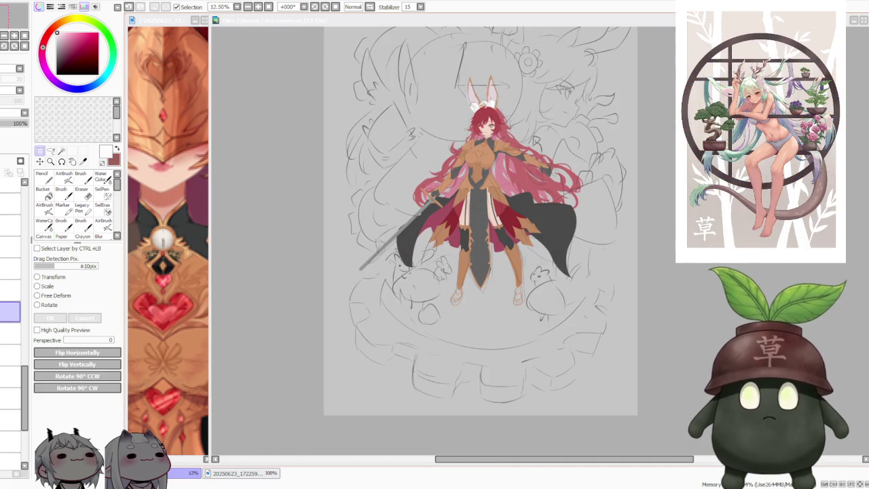
key(ctrl+minus)
key(ctrl+plus)
key(ctrl+plus)
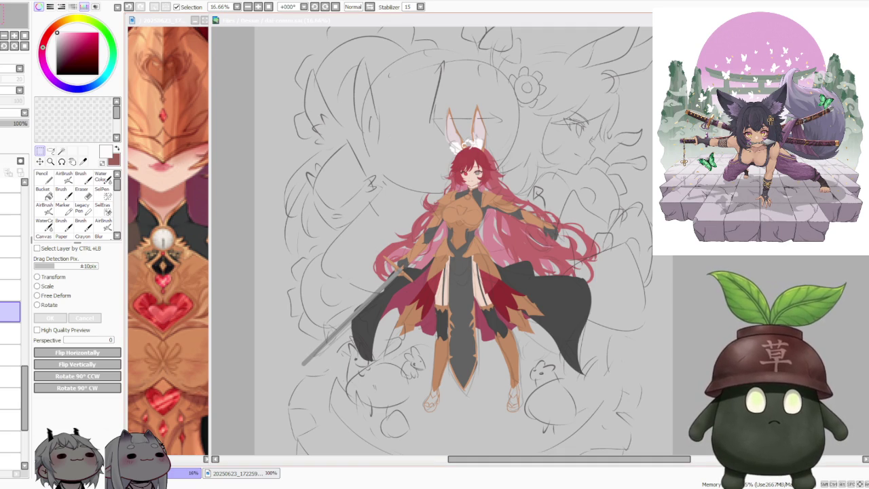
scroll(529, 190, up, 1)
scroll(530, 190, up, 1)
scroll(529, 190, up, 1)
scroll(530, 191, up, 1)
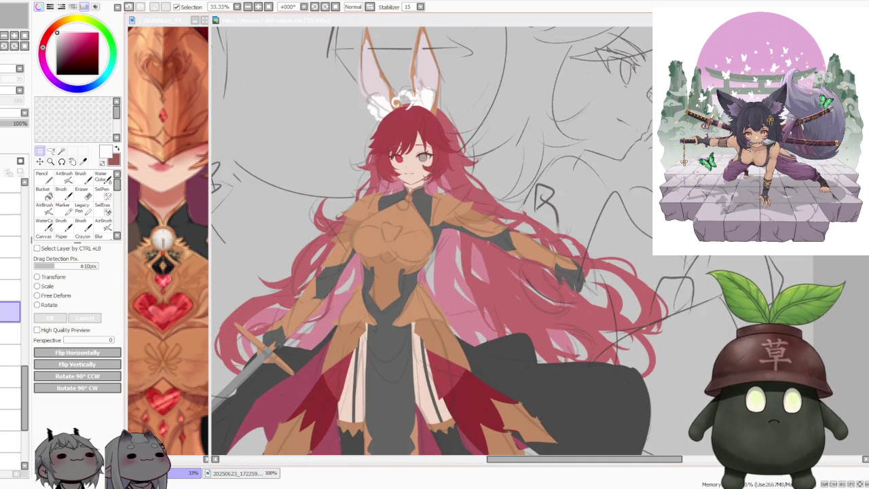
scroll(535, 211, down, 1)
scroll(550, 203, up, 1)
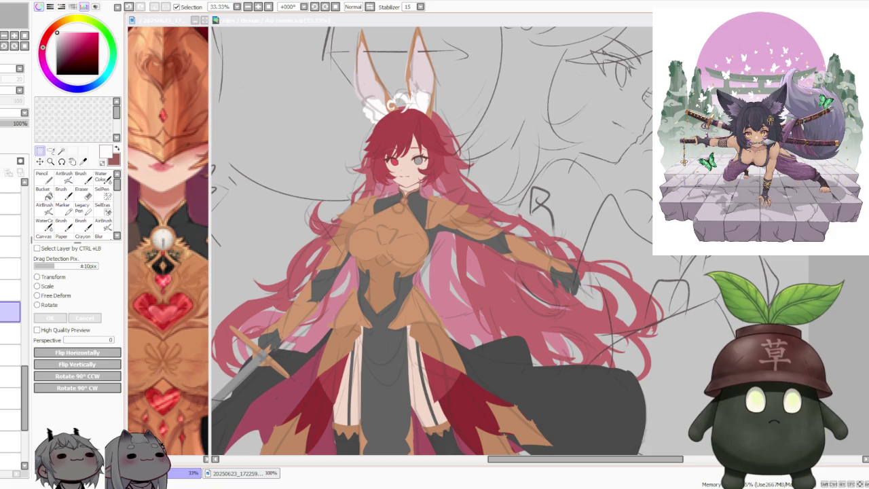
click(563, 233)
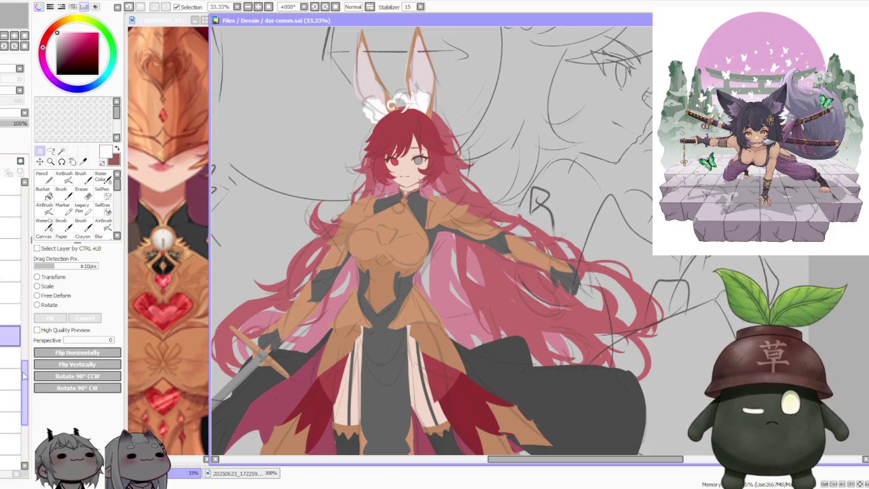
scroll(563, 233, up, 1)
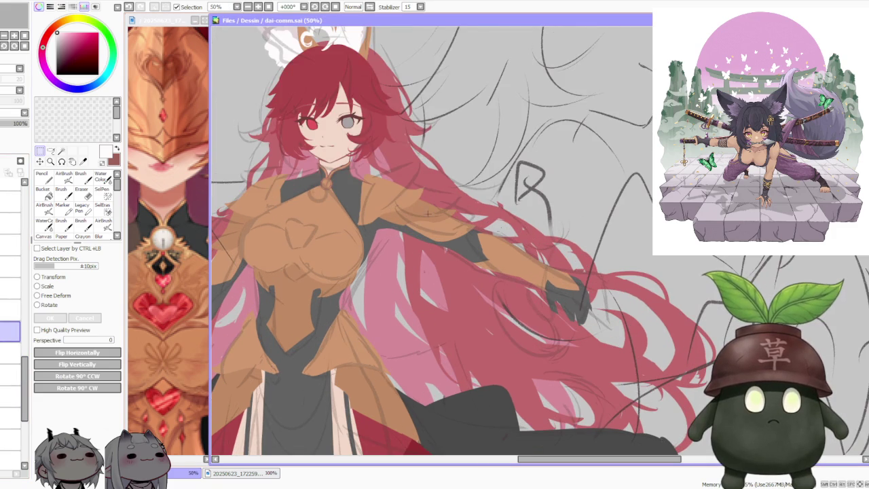
click(62, 151)
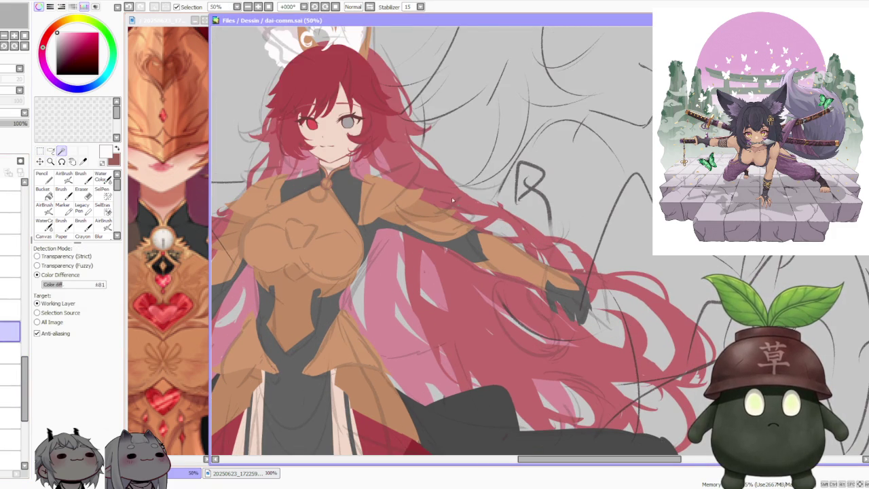
Lasso the outstretched right arm and hair, then free-deform it, stretching it to the right
key(m)
drag(474, 185, 382, 198)
drag(378, 236, 605, 341)
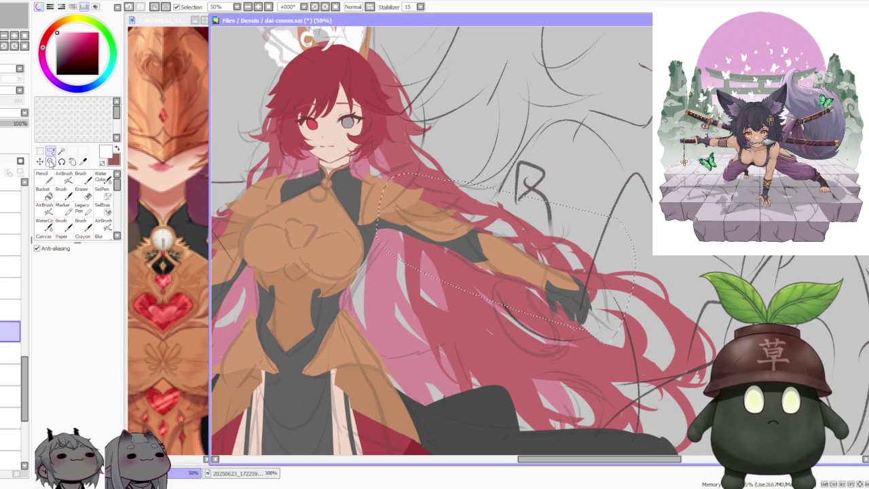
key(ctrl+t)
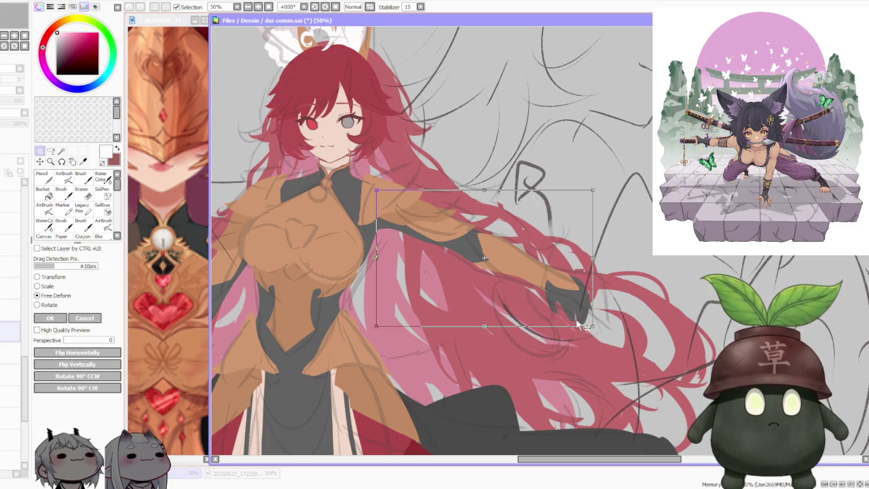
drag(578, 323, 596, 323)
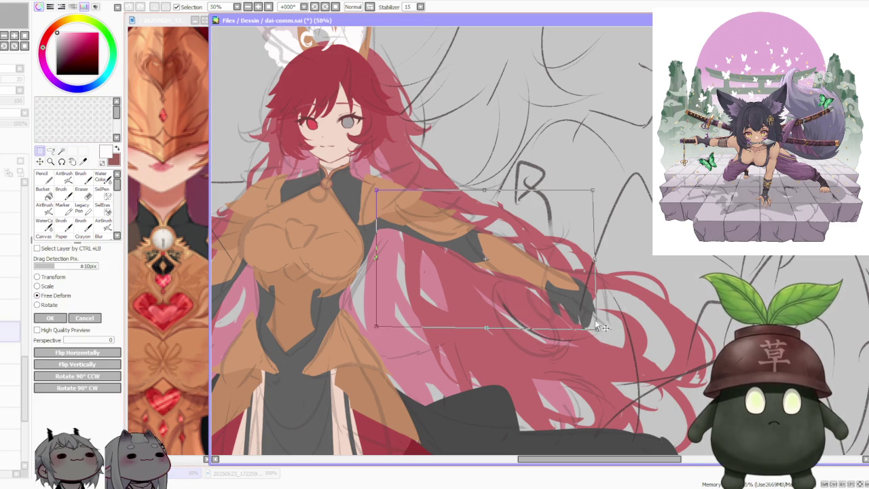
drag(596, 259, 604, 267)
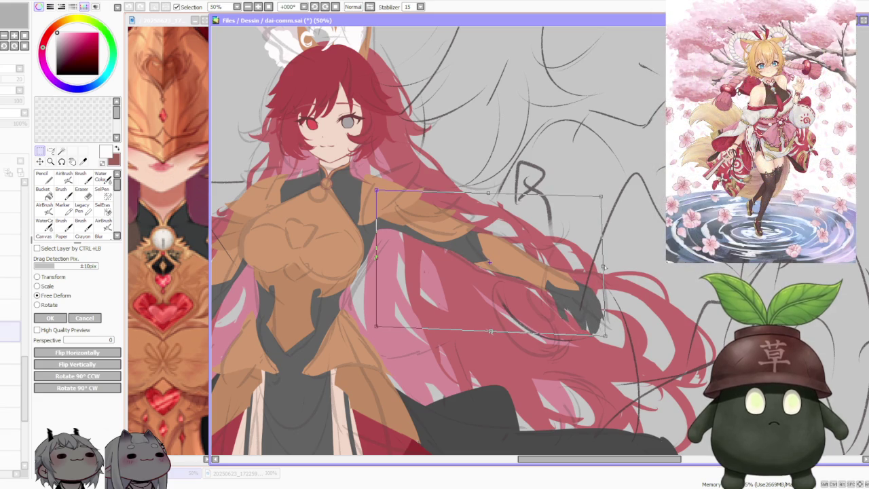
scroll(568, 218, down, 1)
scroll(567, 219, down, 1)
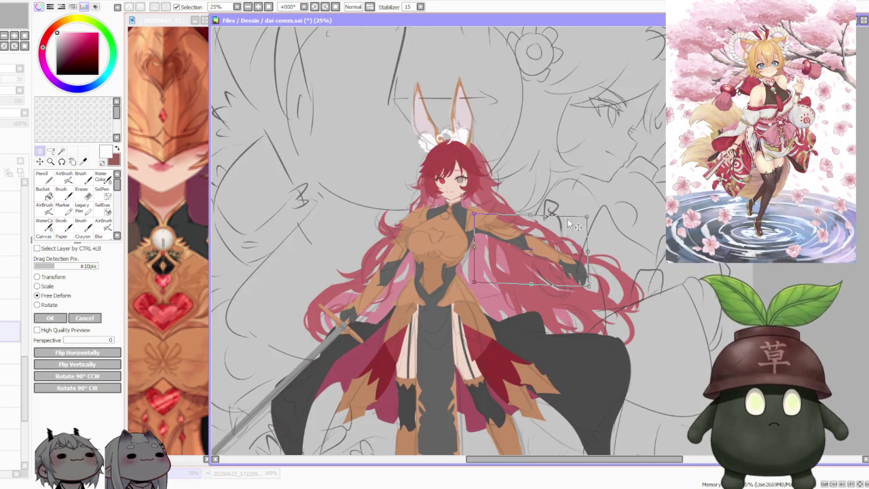
scroll(563, 208, down, 1)
scroll(564, 209, up, 1)
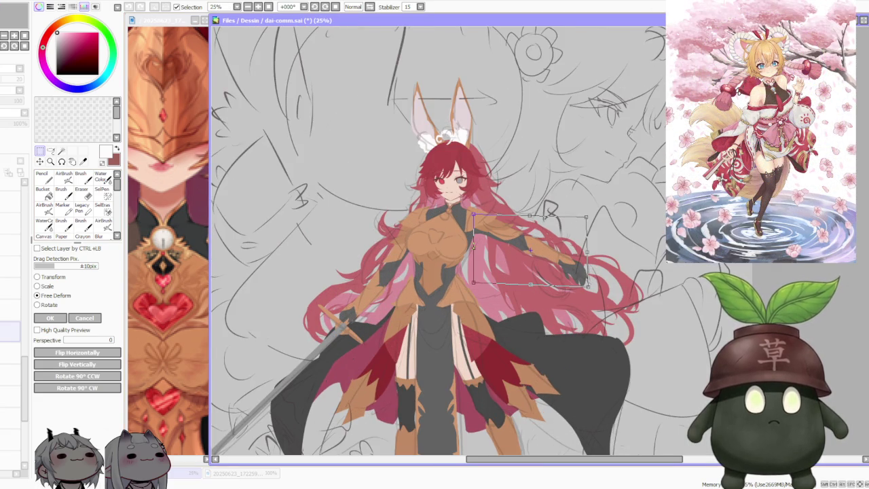
click(50, 318)
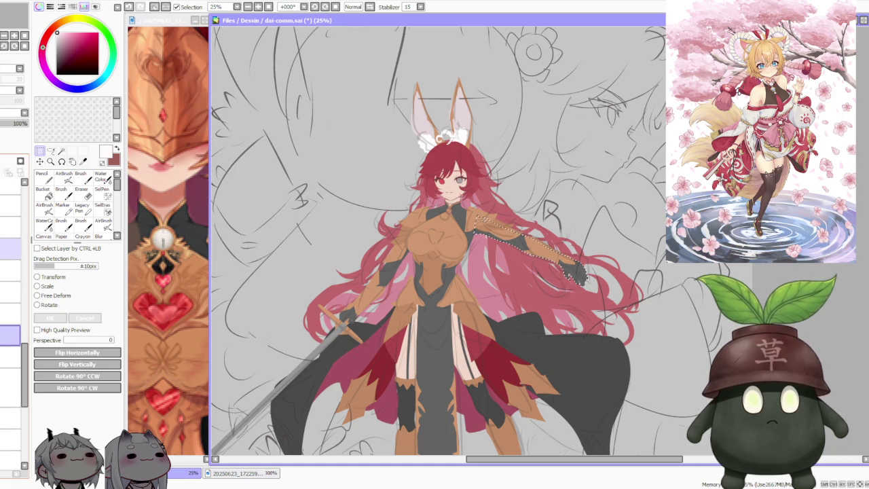
Switch to the dark sleeves layer and clear the selection
click(10, 231)
click(10, 255)
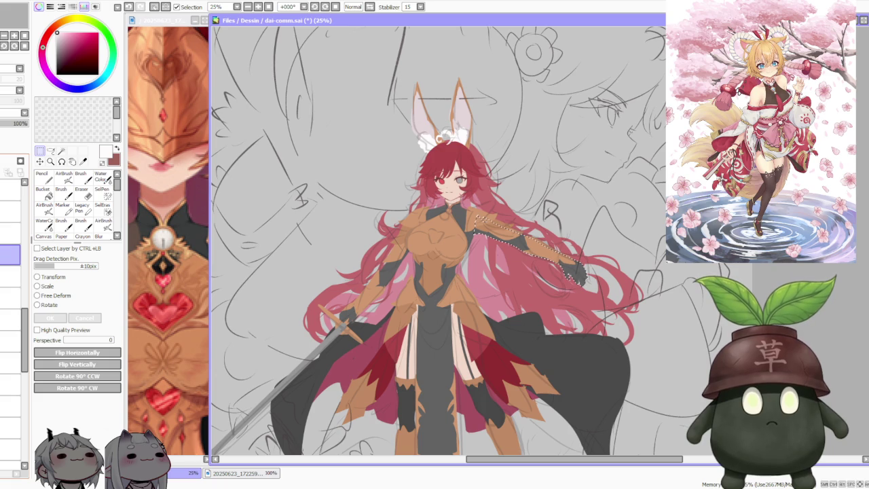
key(ctrl+d)
Lasso the orange arm armour, shift it slightly down-left, then deselect
scroll(642, 224, up, 2)
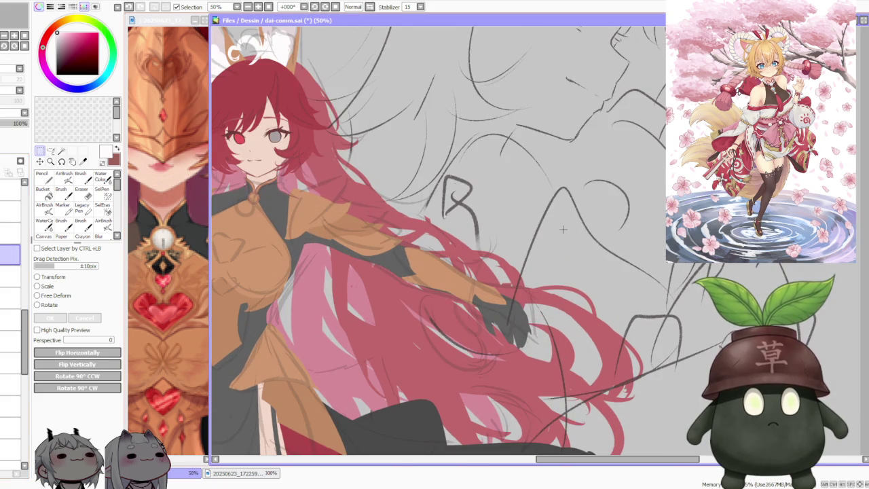
click(50, 151)
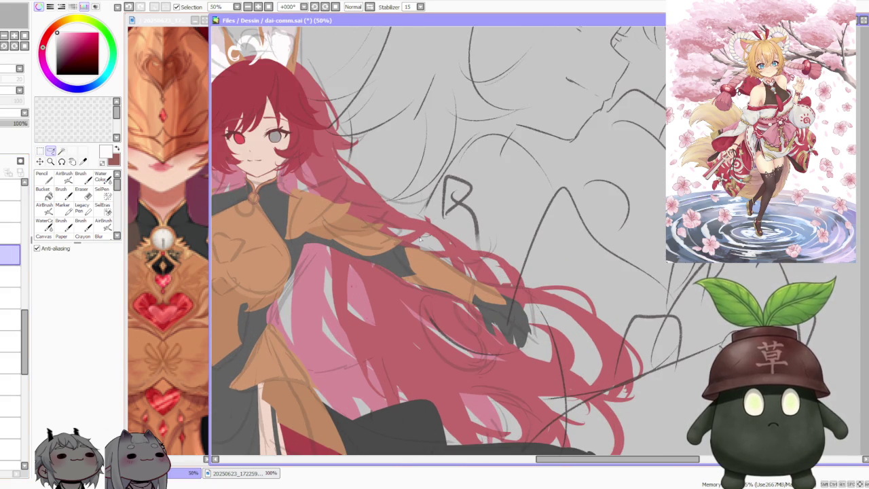
drag(400, 252, 582, 287)
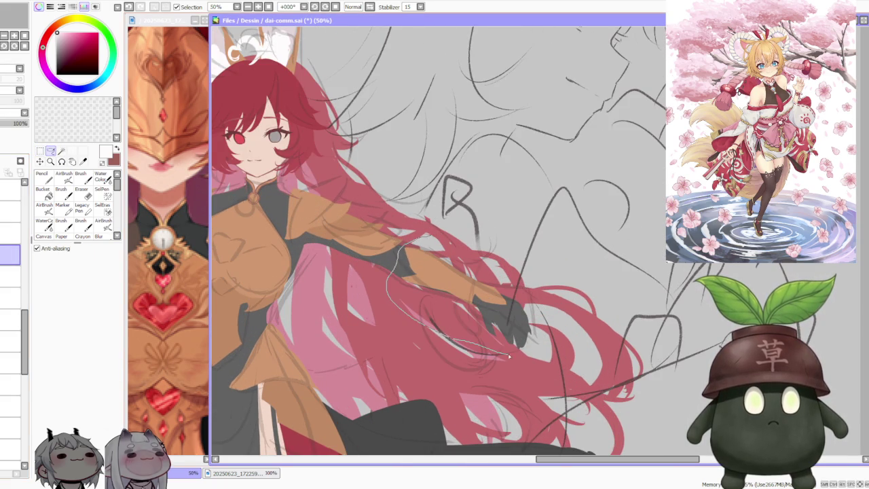
scroll(511, 243, up, 2)
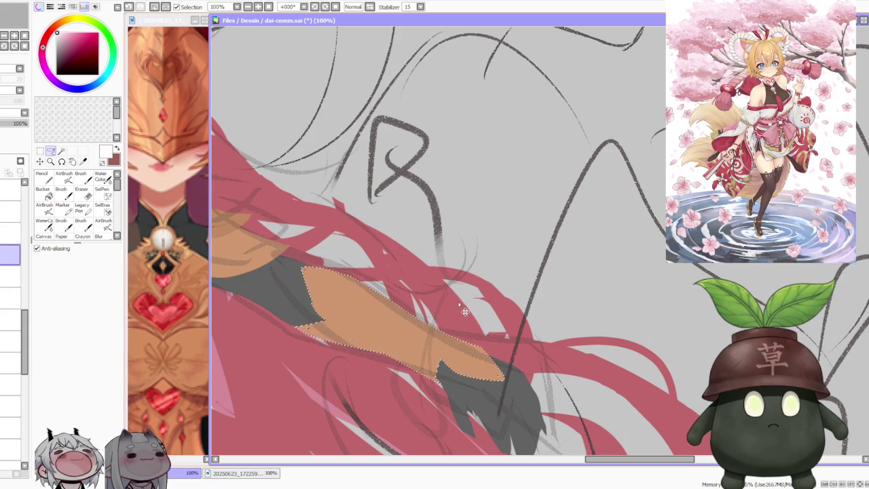
drag(309, 269, 313, 272)
drag(471, 310, 468, 314)
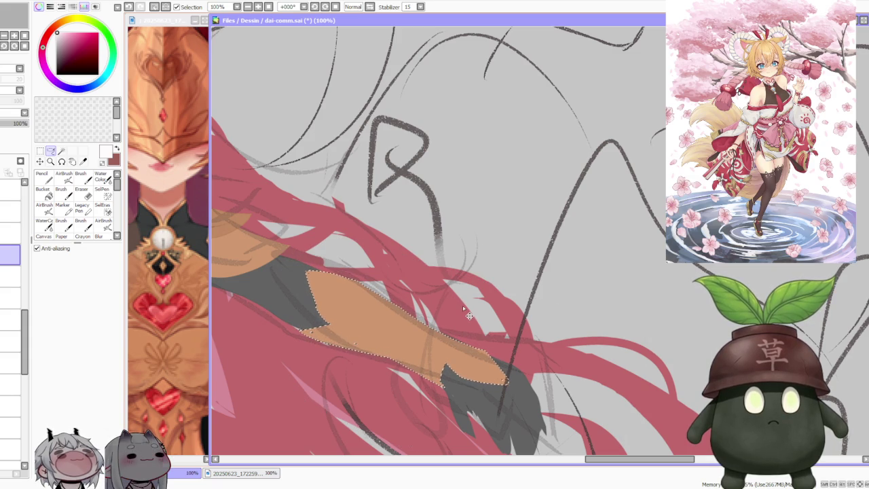
key(ctrl+d)
scroll(476, 272, down, 3)
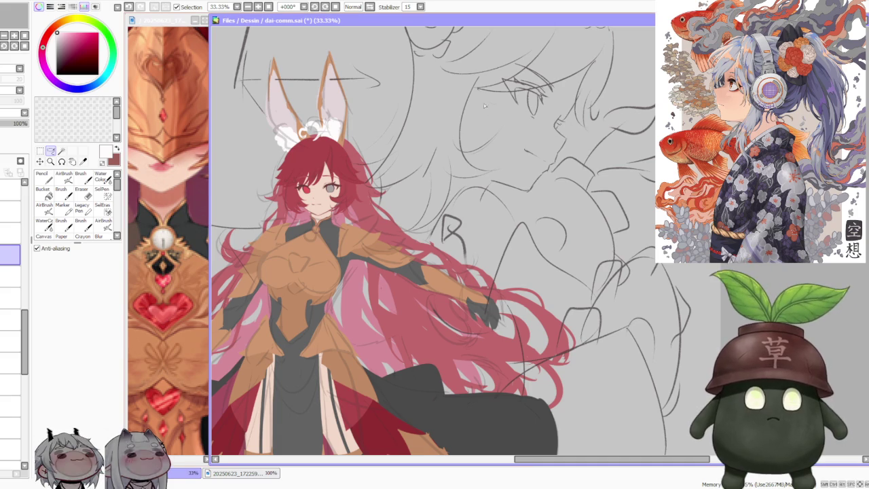
scroll(485, 335, down, 2)
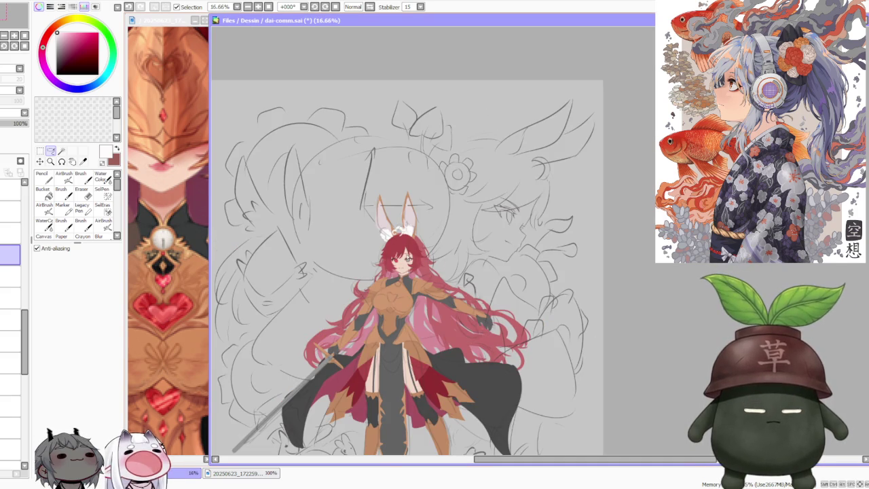
scroll(326, 257, down, 1)
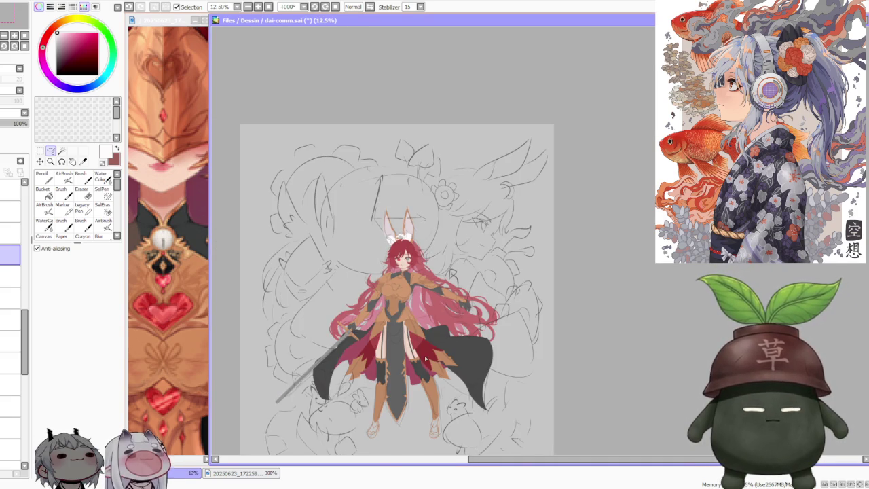
scroll(423, 355, up, 1)
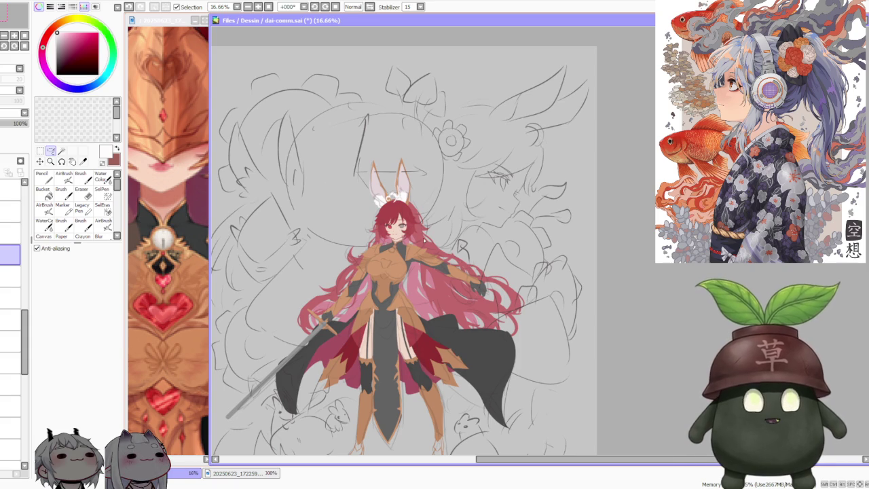
scroll(489, 203, down, 1)
scroll(429, 213, up, 3)
scroll(429, 224, up, 2)
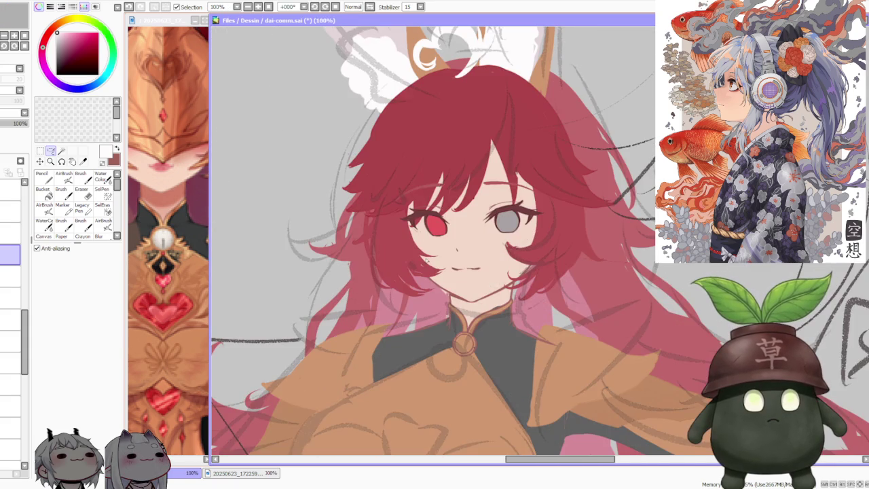
scroll(429, 260, down, 3)
scroll(435, 255, down, 1)
scroll(435, 256, down, 1)
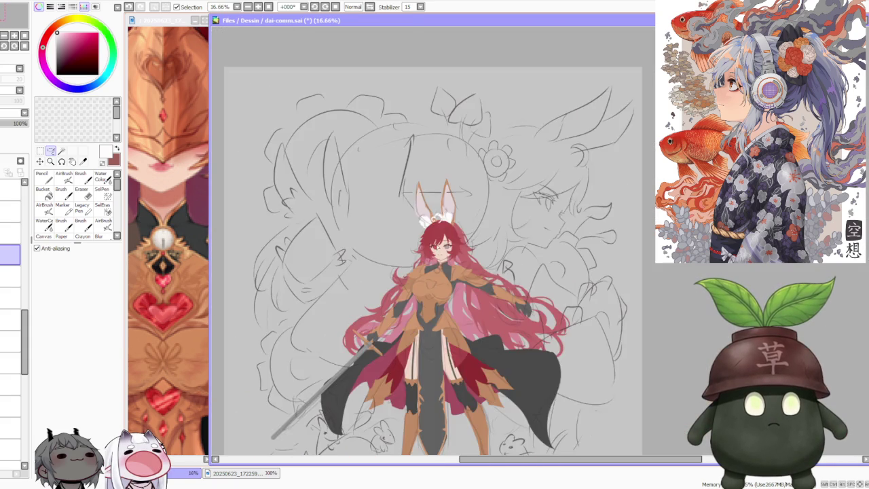
scroll(439, 246, down, 2)
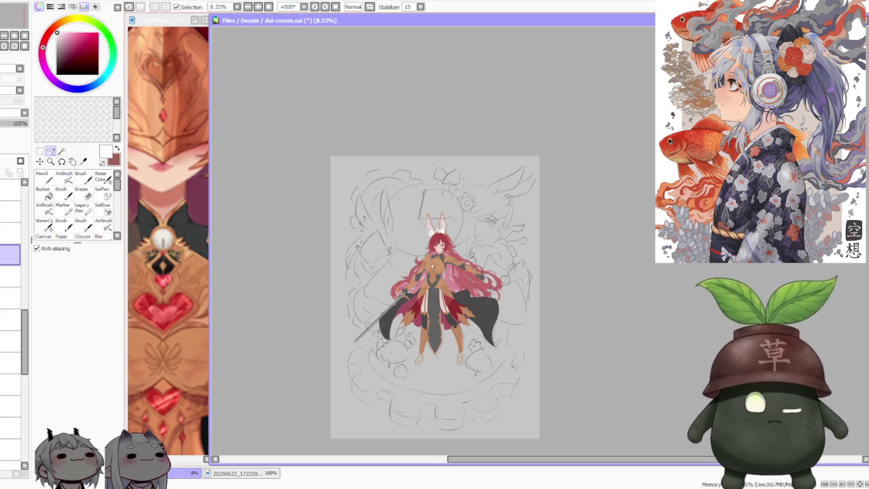
scroll(433, 267, up, 1)
scroll(432, 278, up, 1)
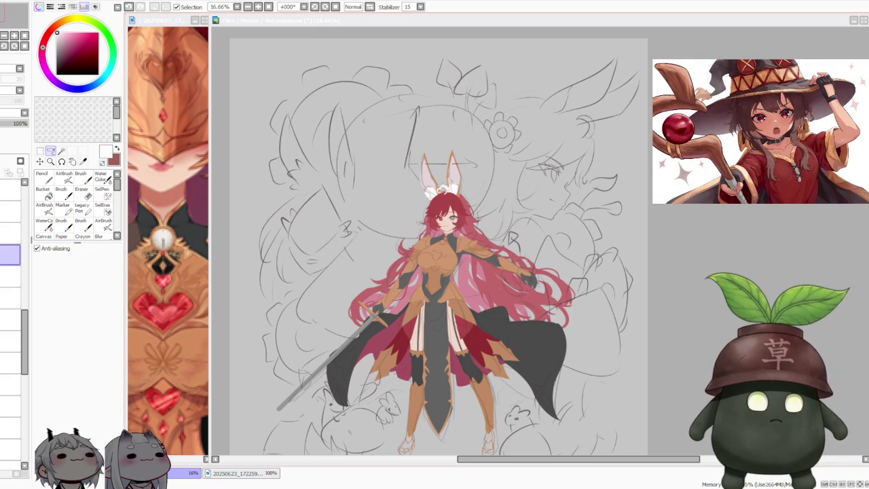
scroll(513, 217, down, 1)
scroll(530, 338, up, 1)
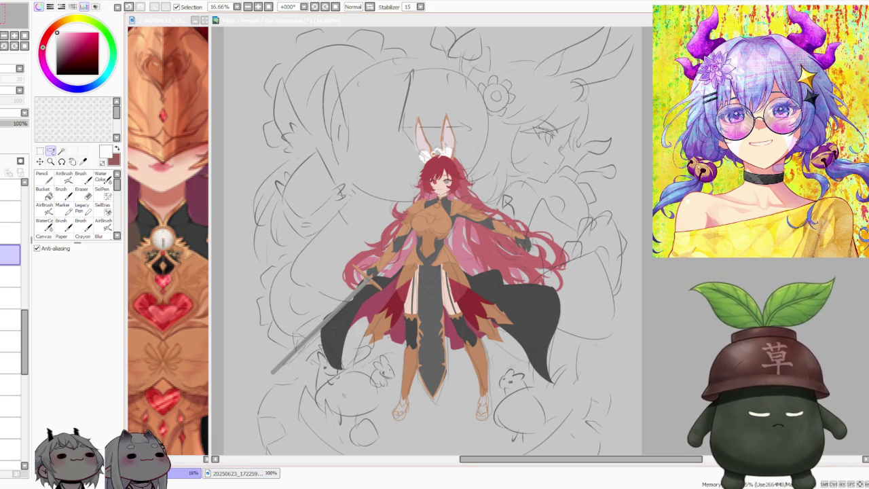
scroll(435, 245, down, 1)
scroll(435, 245, up, 1)
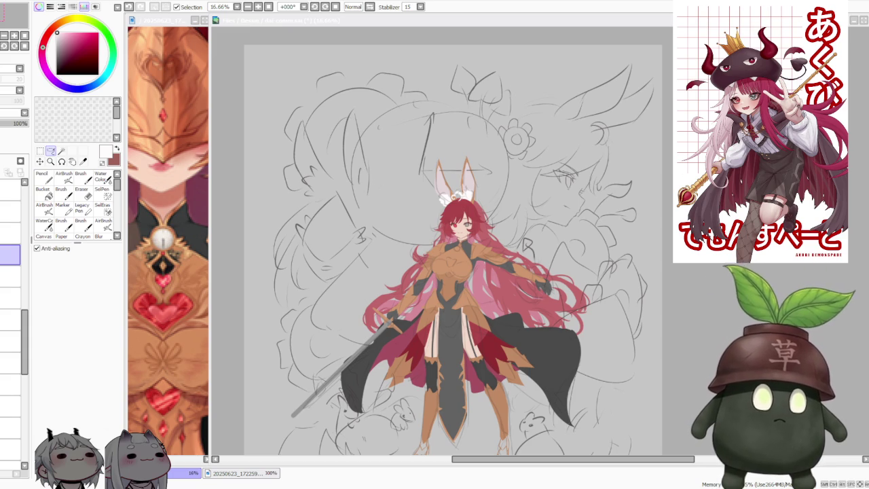
key(alt+Tab)
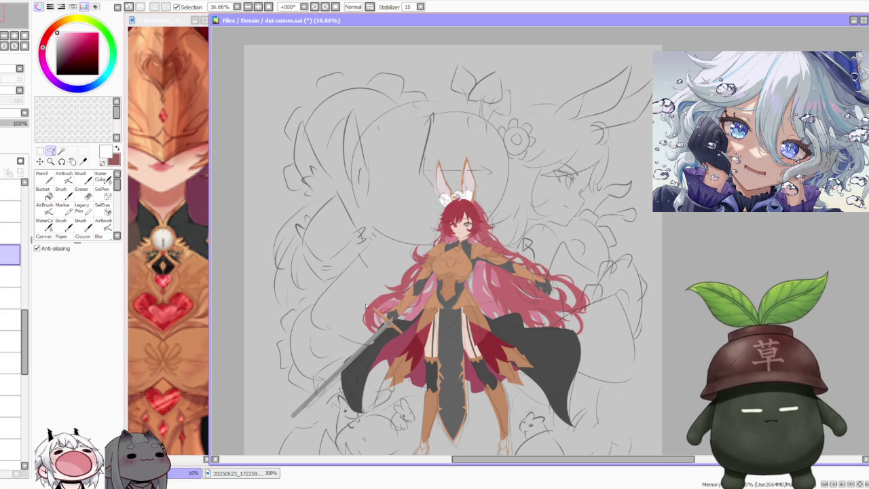
click(174, 243)
Zoom the reference window out to 75% and return focus to the main artwork
scroll(173, 243, down, 1)
scroll(173, 243, down, 2)
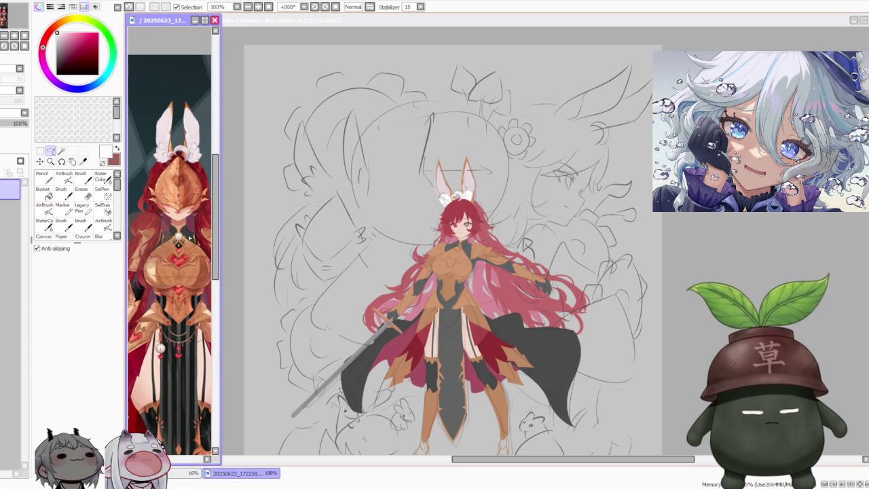
scroll(173, 242, down, 1)
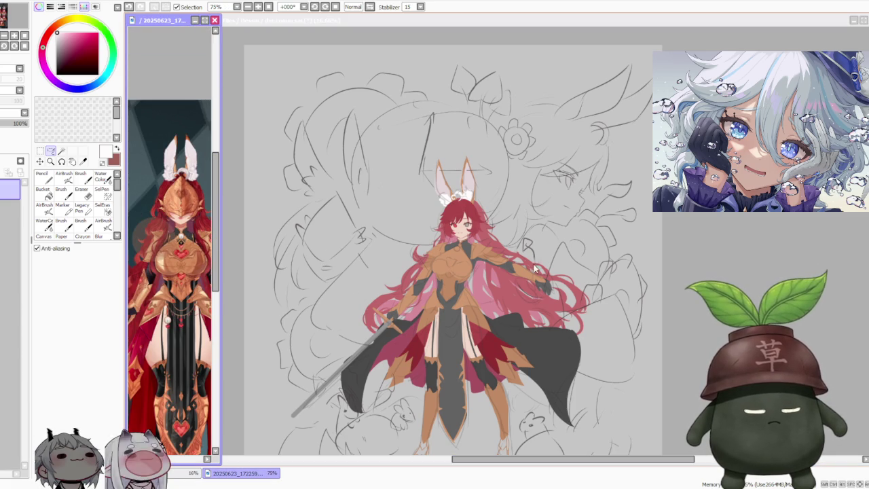
click(229, 241)
scroll(632, 273, down, 1)
scroll(631, 274, up, 1)
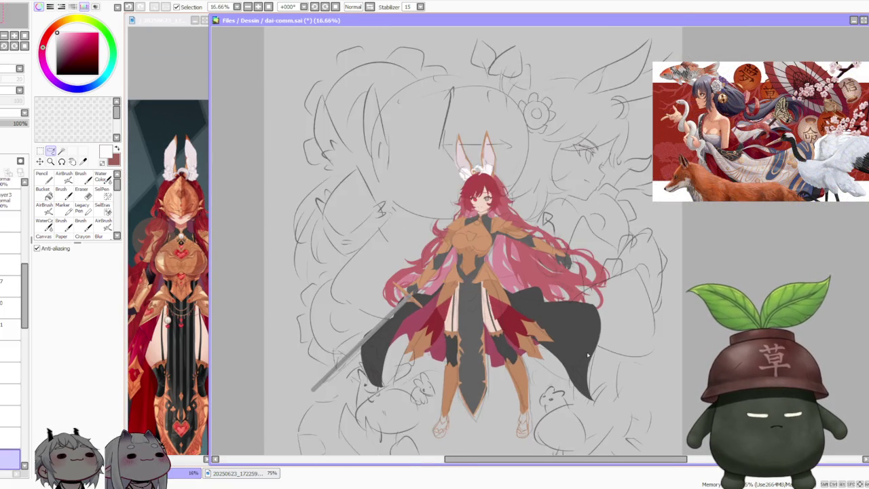
scroll(632, 273, up, 1)
scroll(13, 306, down, 2)
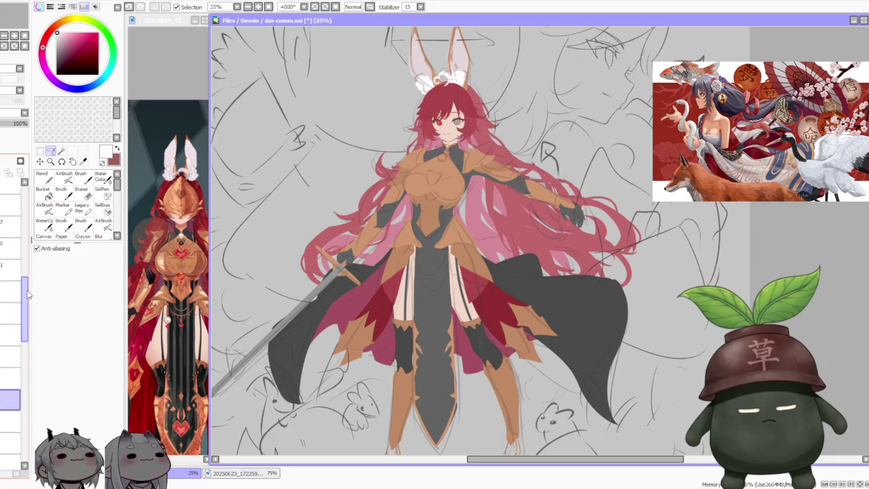
scroll(5, 328, down, 2)
scroll(6, 328, down, 2)
Sample the cloak's dark grey from the chosen layer and enlarge the brush to size 500
click(10, 301)
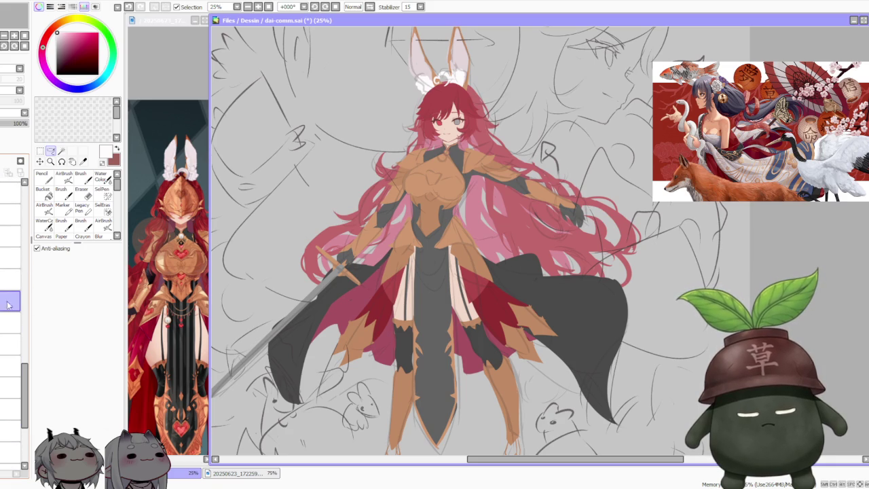
key(alt)
alt+click(556, 313)
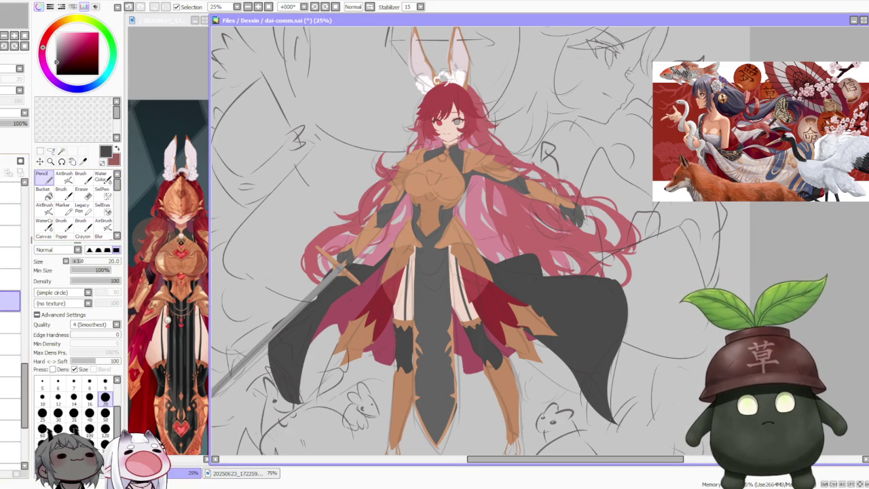
key(bracketright)
key(bracketright)
key(bracketright)
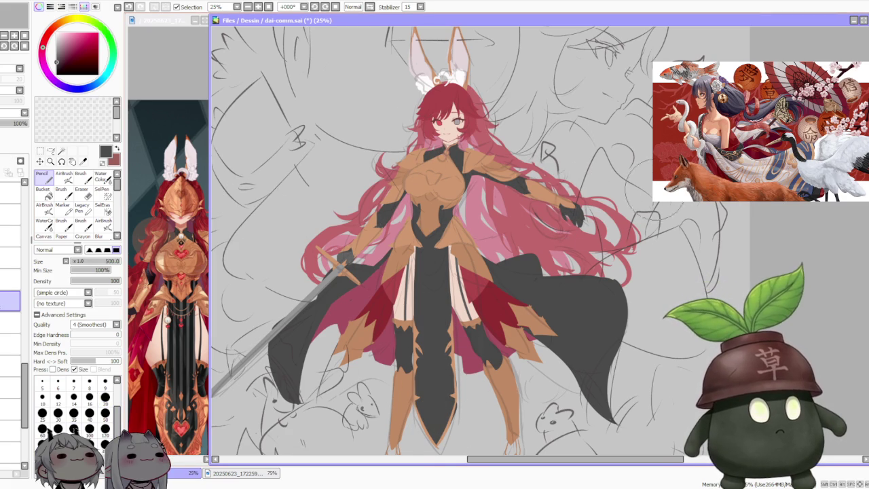
Nudge the cloak's dark grey slightly darker in the colour wheel's square
scroll(609, 175, down, 2)
scroll(551, 197, down, 1)
scroll(490, 224, up, 2)
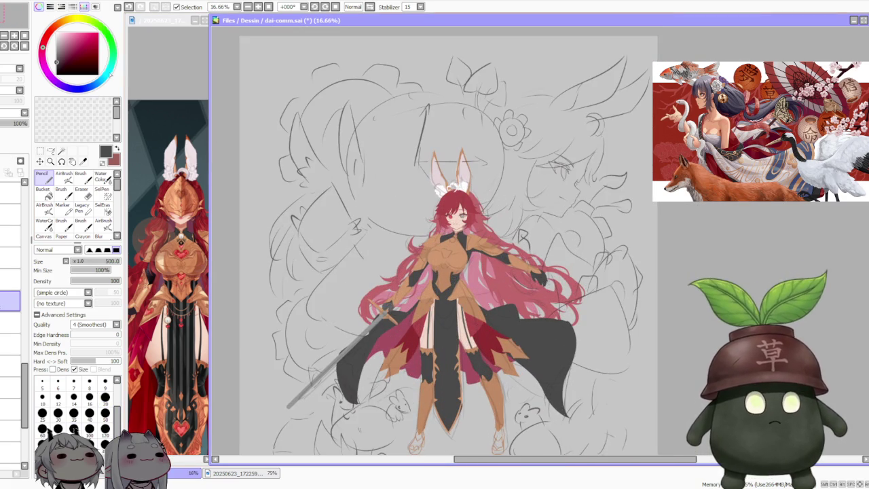
click(58, 57)
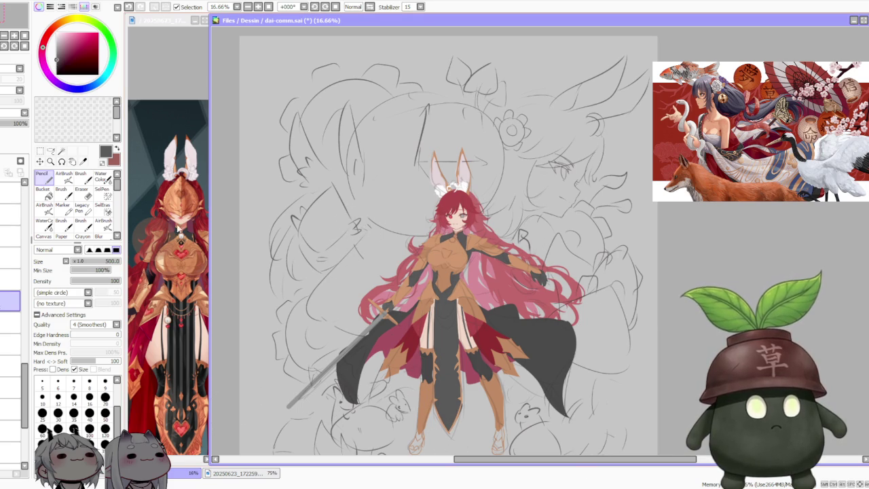
click(58, 60)
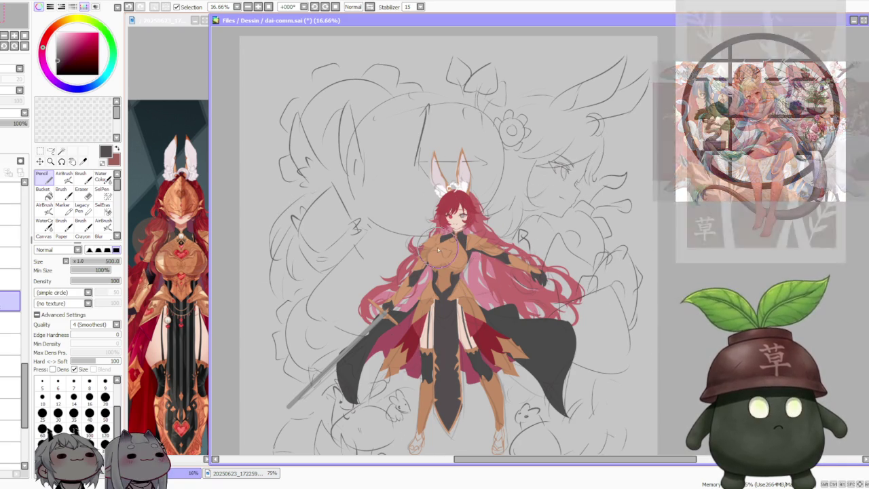
scroll(462, 228, down, 4)
scroll(467, 226, up, 2)
scroll(467, 227, up, 3)
scroll(462, 228, down, 5)
scroll(460, 229, up, 4)
scroll(455, 237, down, 1)
scroll(451, 244, down, 3)
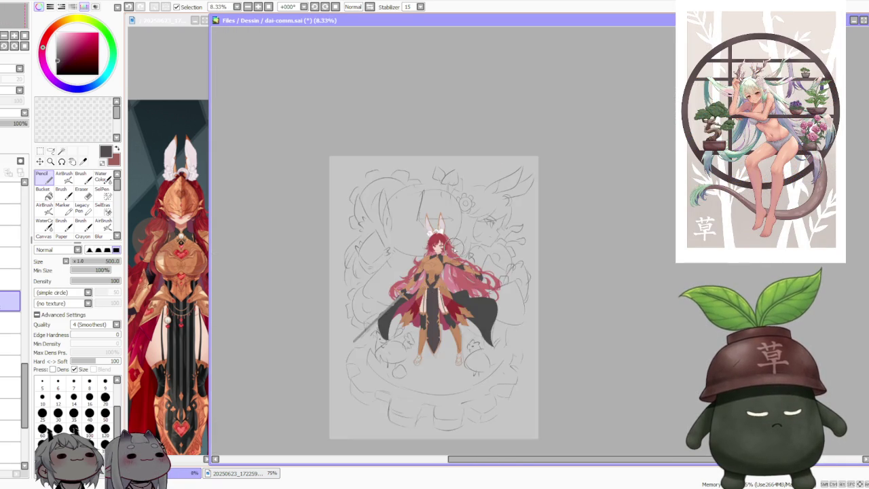
scroll(442, 259, up, 4)
scroll(440, 258, down, 2)
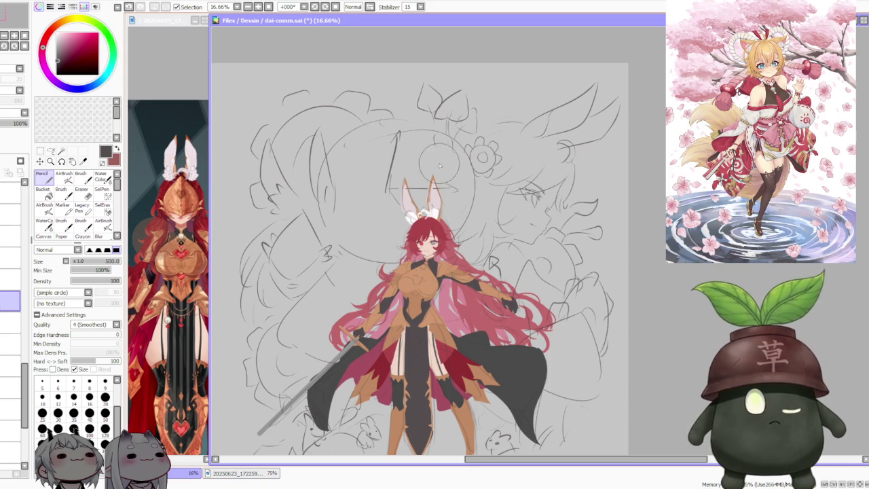
scroll(434, 261, down, 2)
scroll(447, 285, up, 1)
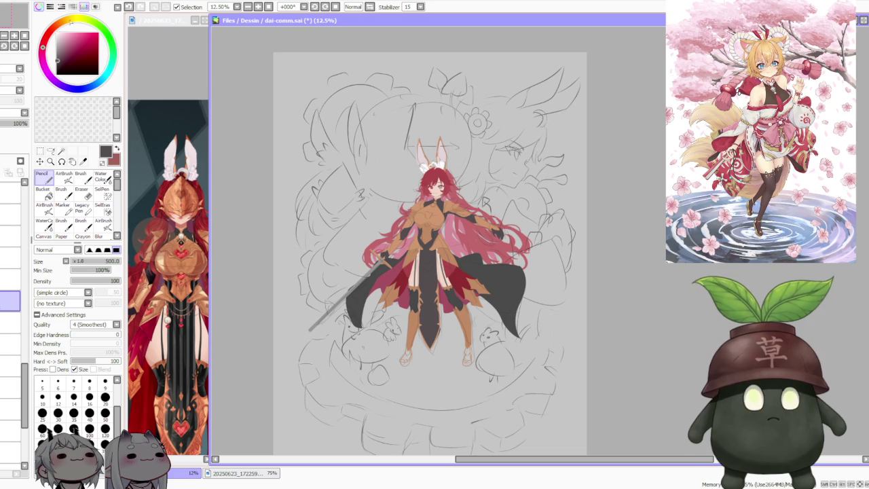
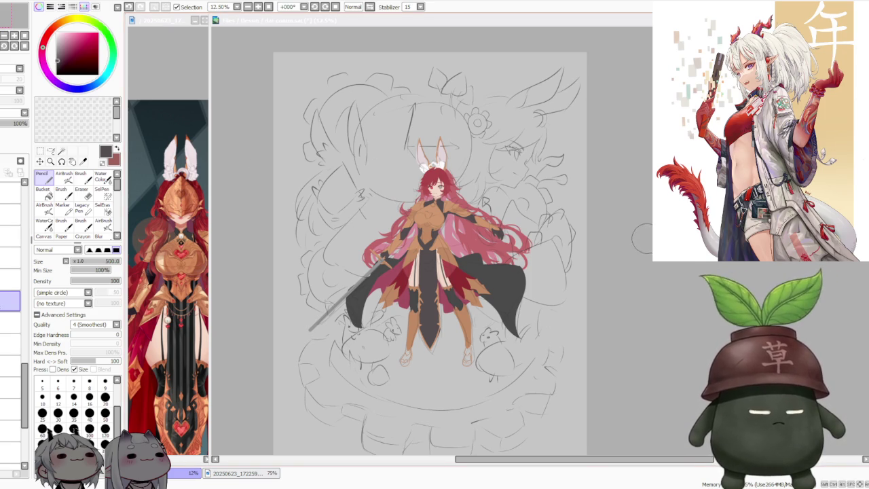
Scroll through the layer stack and switch to a different drawing layer
scroll(598, 245, down, 1)
scroll(542, 252, up, 2)
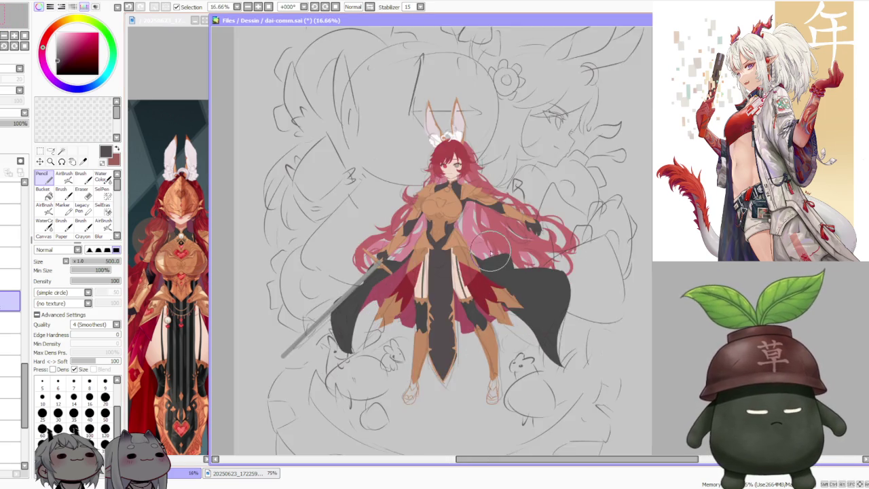
scroll(491, 253, up, 1)
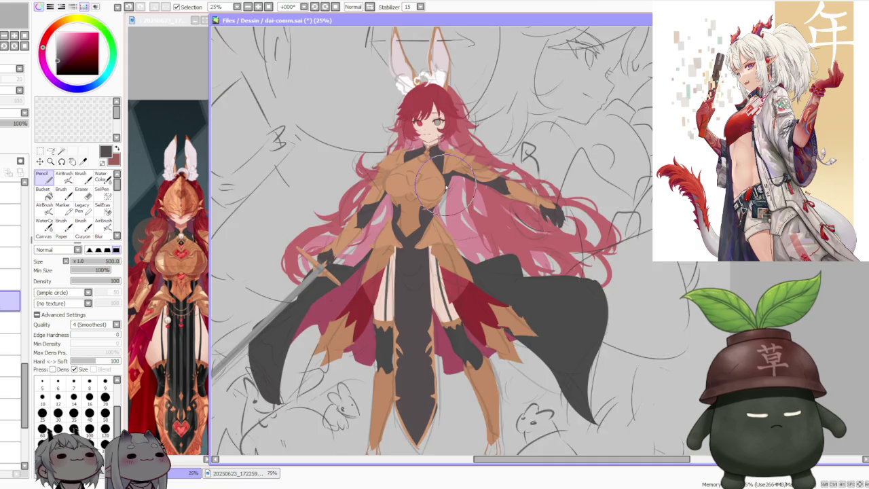
scroll(458, 185, down, 1)
scroll(13, 408, up, 3)
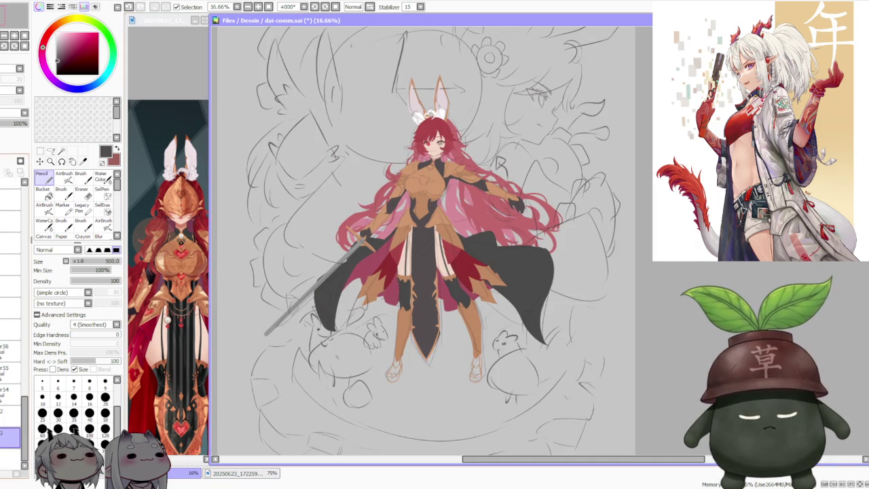
scroll(10, 333, up, 2)
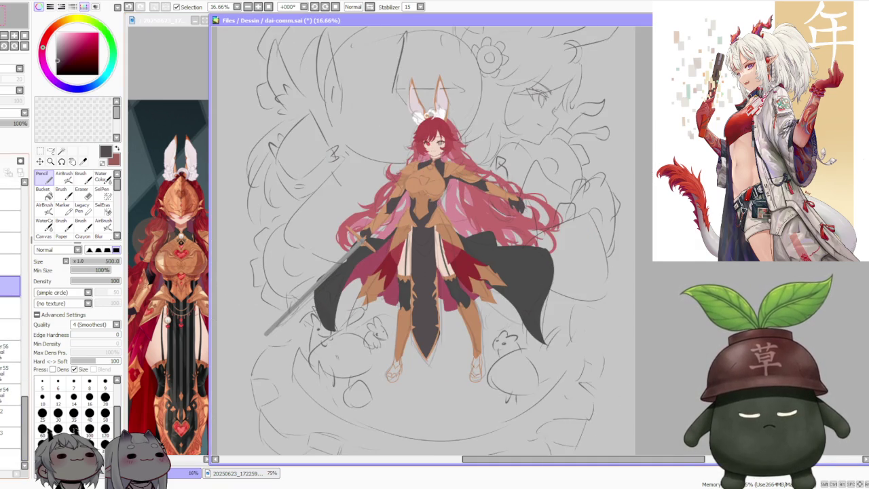
scroll(10, 353, down, 2)
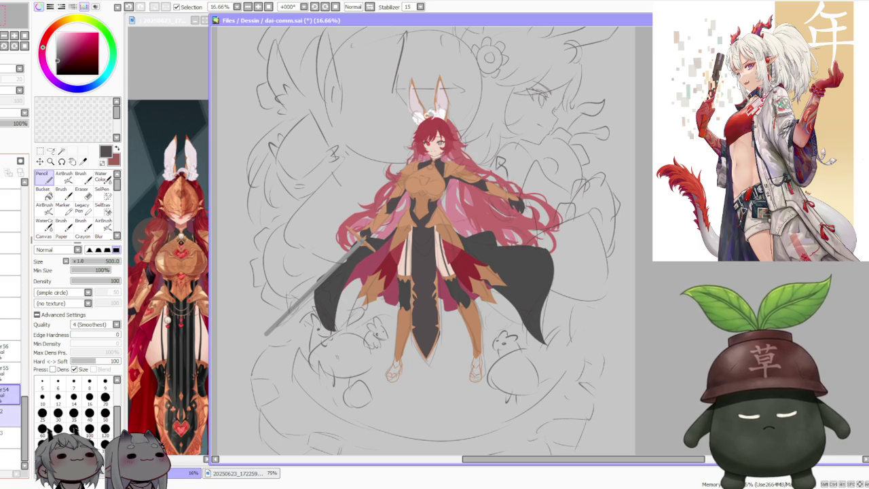
scroll(10, 408, up, 1)
scroll(10, 408, up, 2)
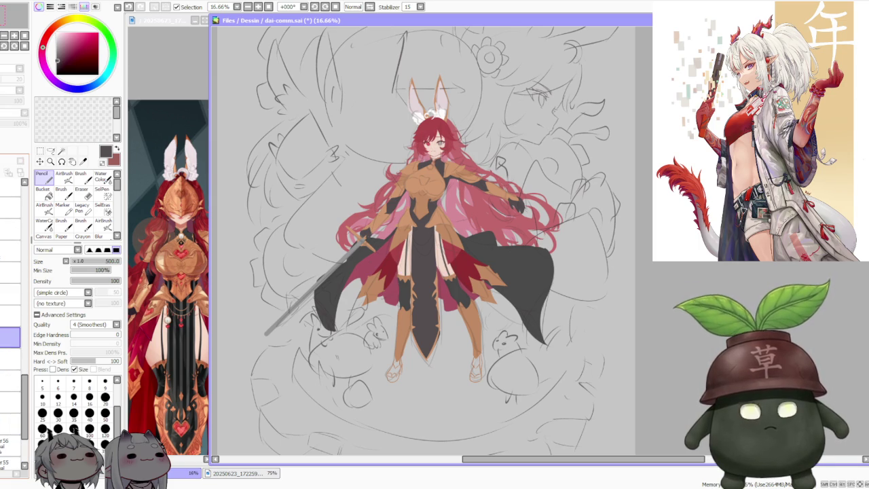
click(10, 337)
Return to layer r54 and eyedrop the pale skin tone from the thigh
scroll(365, 240, up, 1)
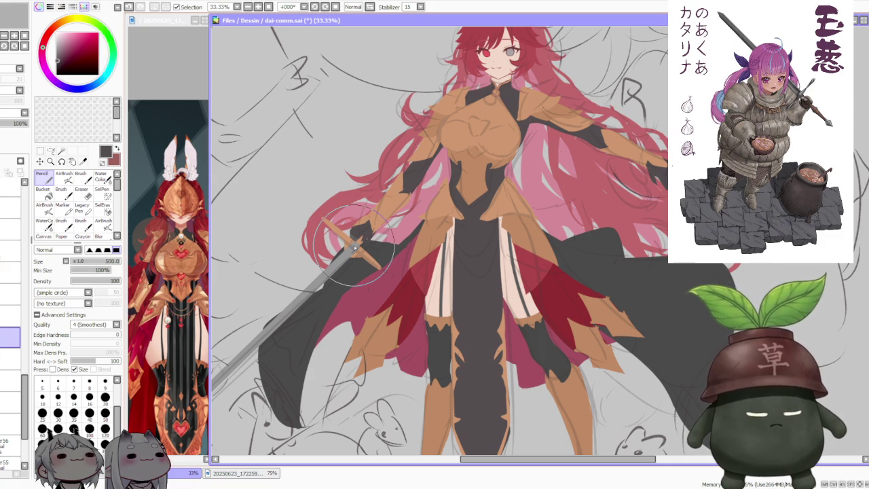
scroll(12, 272, up, 5)
scroll(12, 224, up, 5)
click(11, 213)
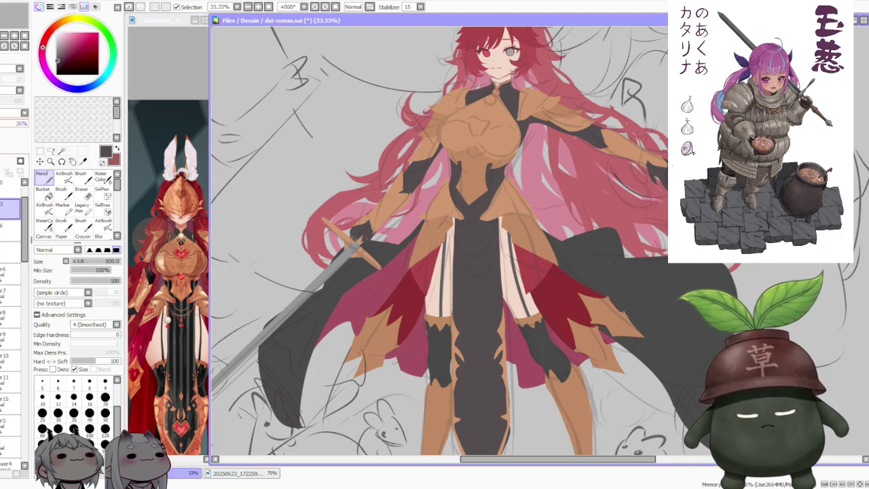
scroll(12, 272, down, 5)
scroll(11, 408, down, 5)
click(10, 394)
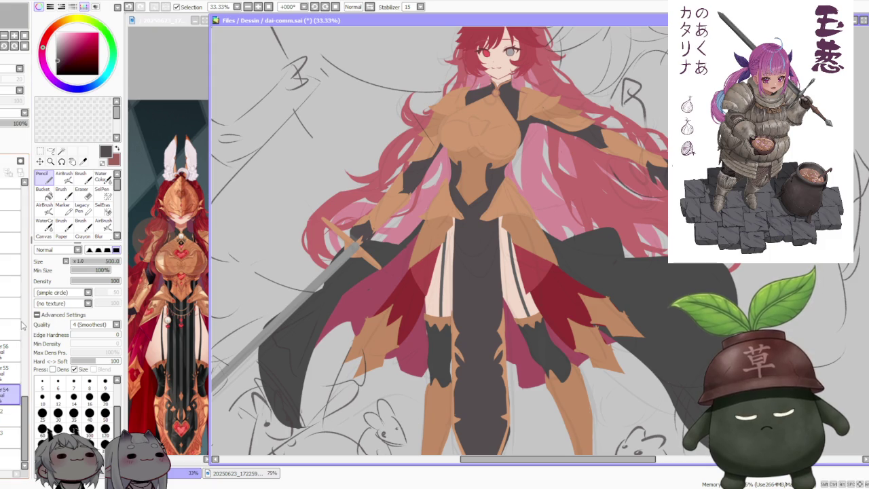
alt+click(452, 289)
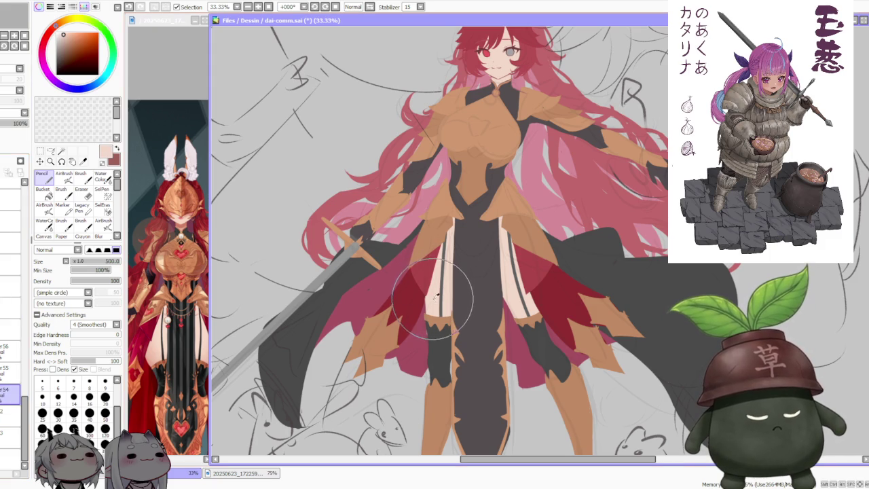
Set brush size to 120, use the Brush tool, and select the thigh layer
click(105, 429)
scroll(421, 307, up, 3)
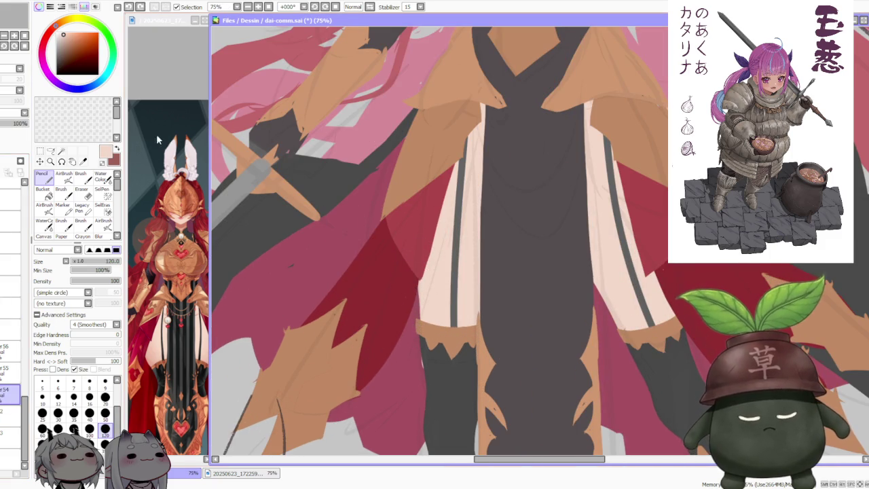
click(80, 175)
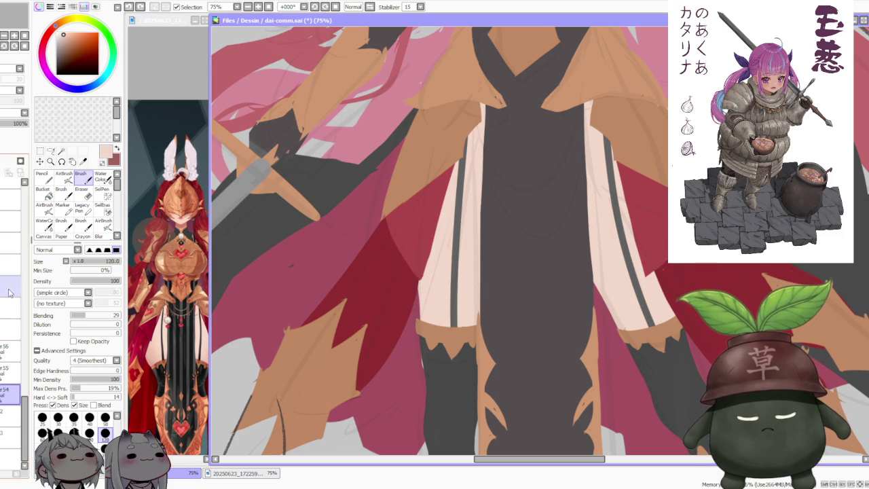
click(10, 242)
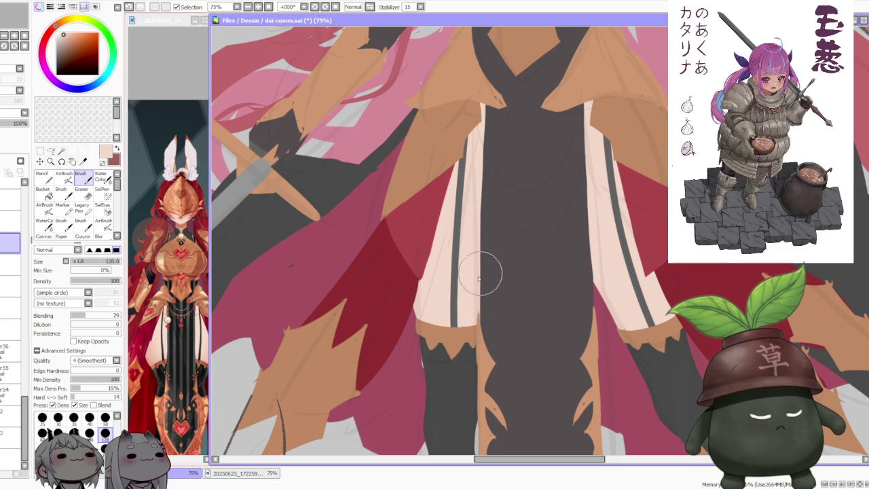
scroll(424, 387, down, 3)
scroll(516, 279, up, 3)
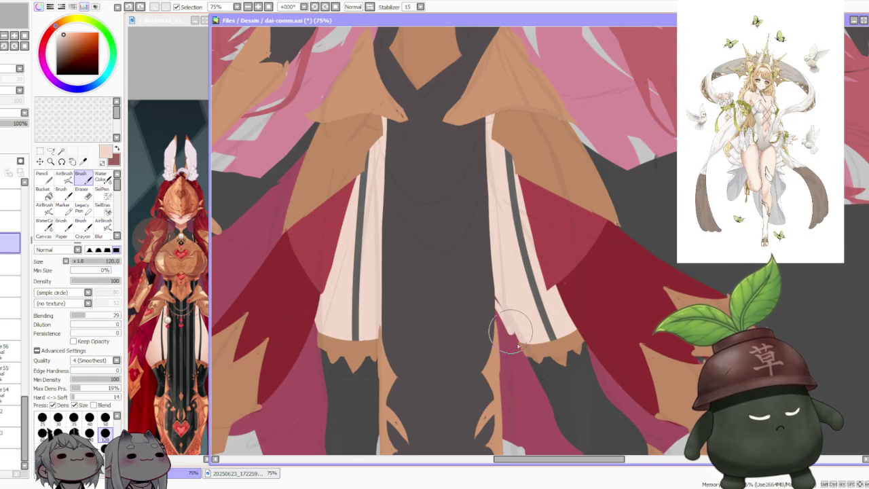
Repaint the pale thigh-band edges against the neighbouring fabric and skirt flaps
drag(495, 307, 532, 348)
drag(485, 292, 524, 350)
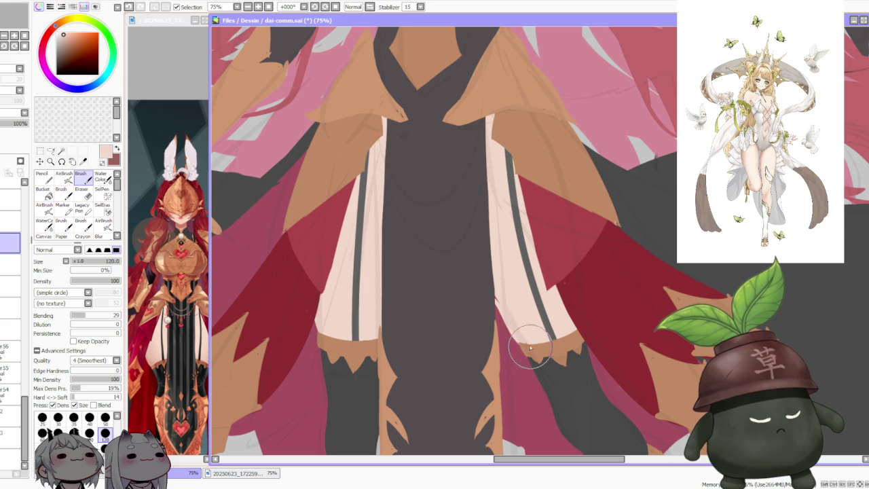
mouse_move(495, 301)
mouse_down()
mouse_move(530, 349)
mouse_move(509, 346)
mouse_up()
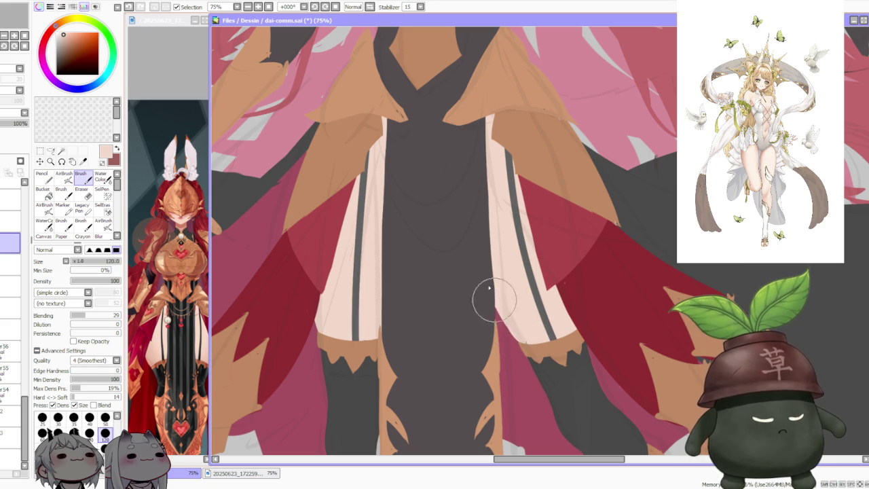
scroll(579, 275, down, 2)
scroll(579, 275, down, 2)
scroll(557, 281, up, 3)
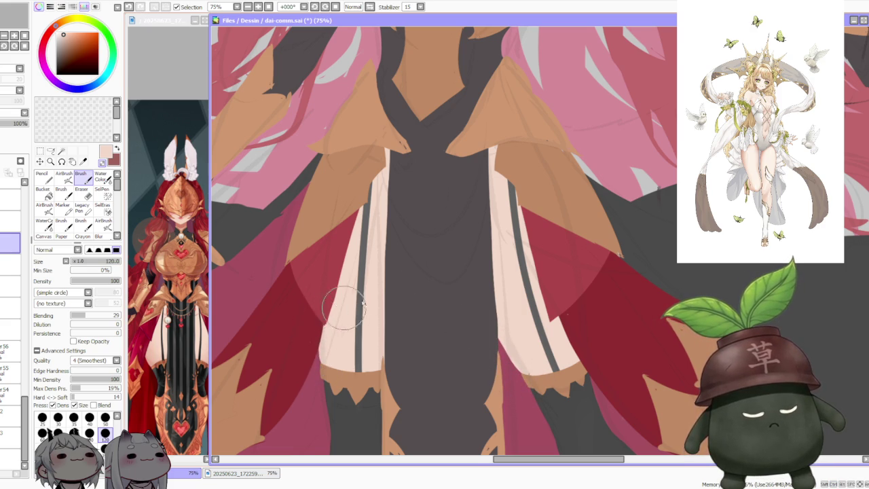
scroll(489, 270, down, 3)
scroll(497, 265, up, 2)
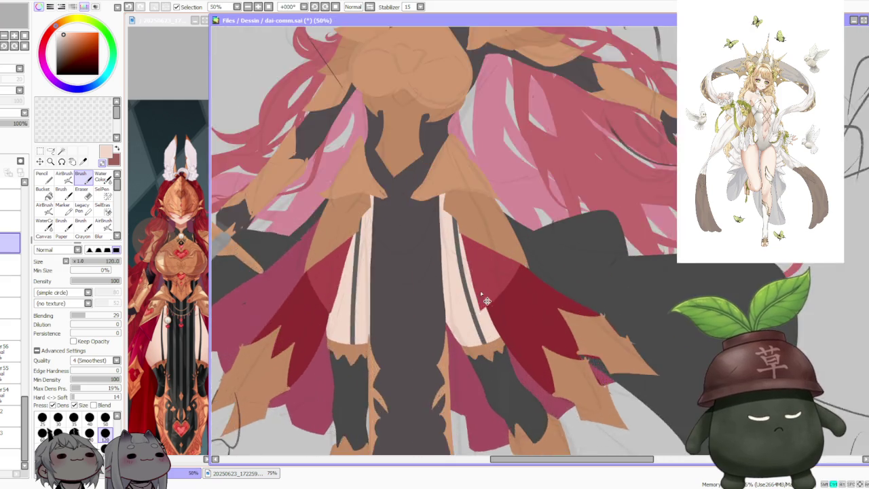
scroll(461, 306, up, 2)
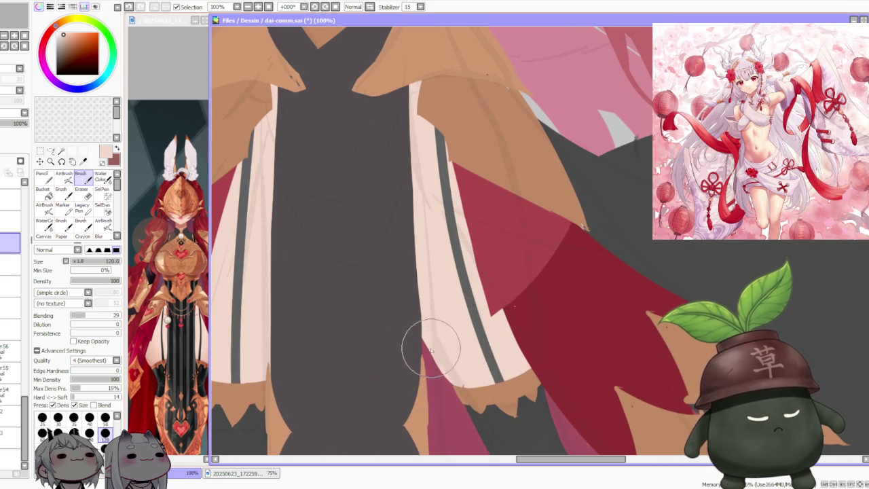
scroll(439, 298, down, 2)
scroll(439, 297, up, 2)
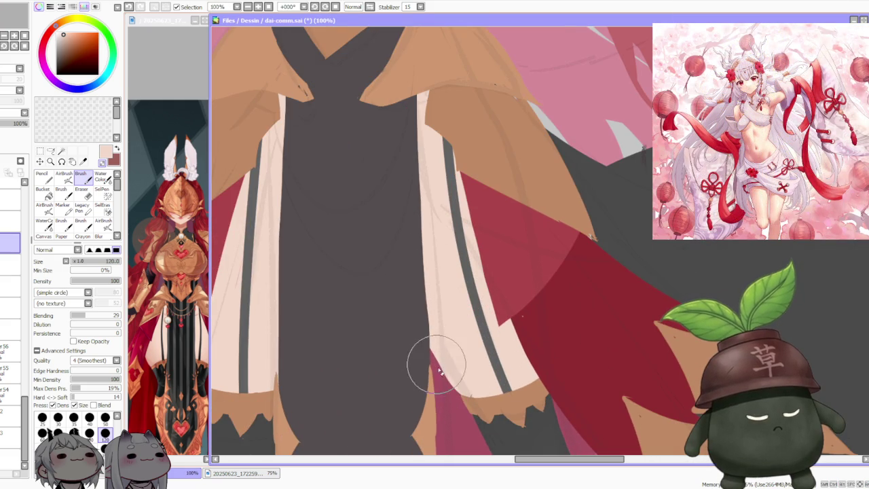
scroll(412, 313, down, 3)
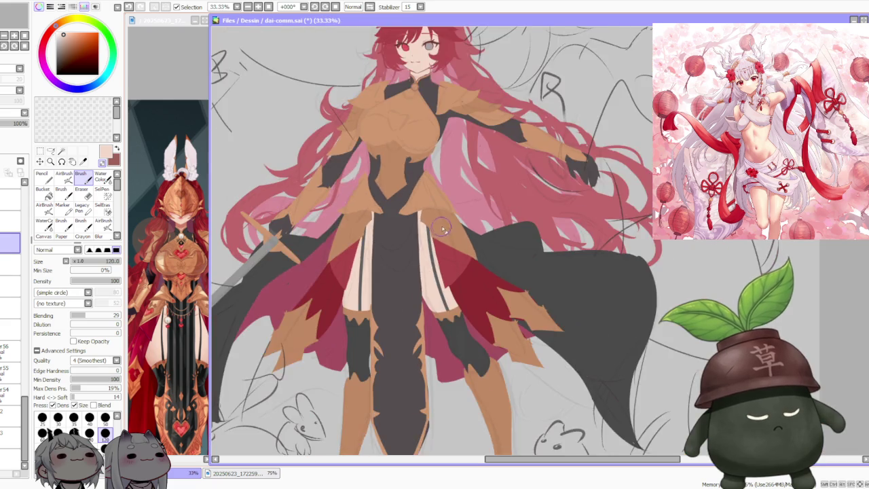
Navigate the canvas to review the flat-coloured knight figure
scroll(411, 313, down, 2)
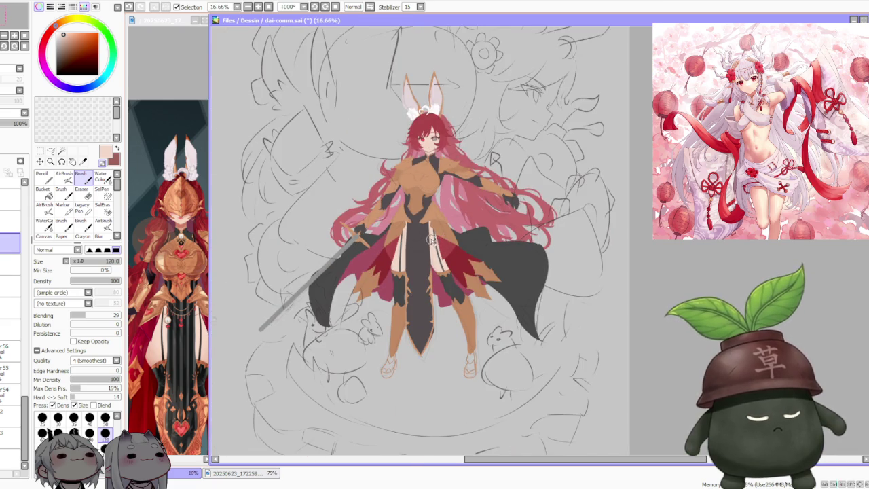
scroll(432, 239, up, 3)
scroll(442, 235, down, 2)
scroll(438, 184, up, 1)
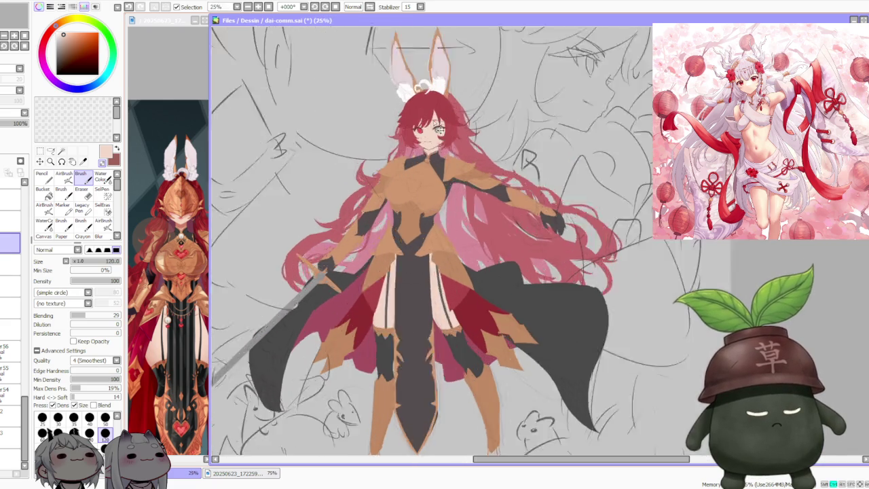
scroll(442, 185, up, 4)
scroll(447, 183, up, 2)
scroll(447, 184, down, 1)
scroll(441, 187, down, 1)
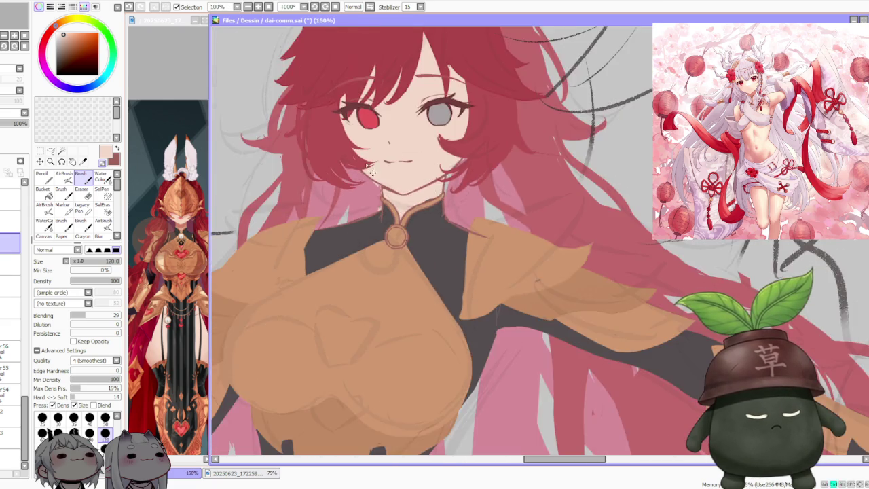
scroll(408, 204, up, 1)
scroll(394, 212, up, 1)
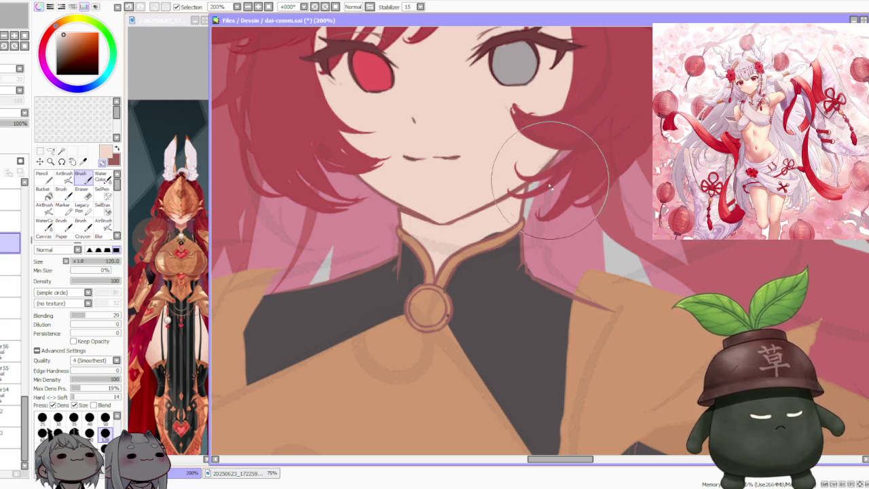
scroll(542, 213, down, 1)
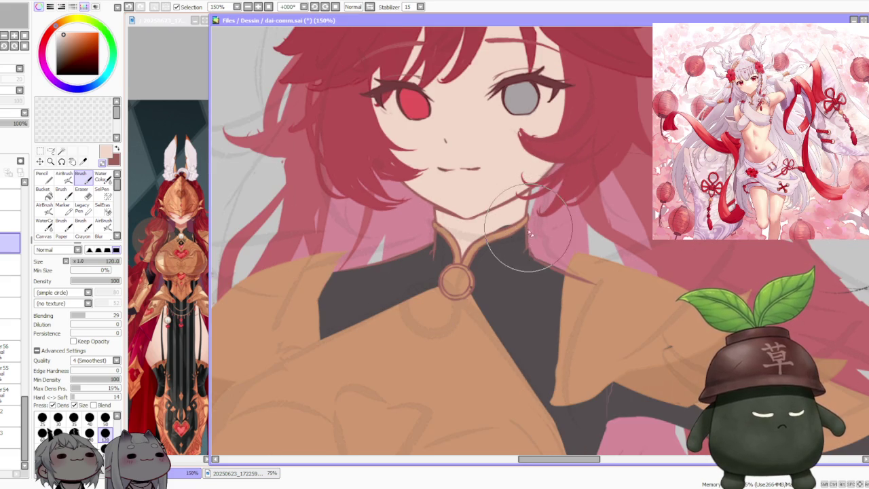
scroll(540, 204, down, 1)
scroll(551, 185, down, 1)
scroll(551, 182, down, 2)
scroll(550, 197, down, 1)
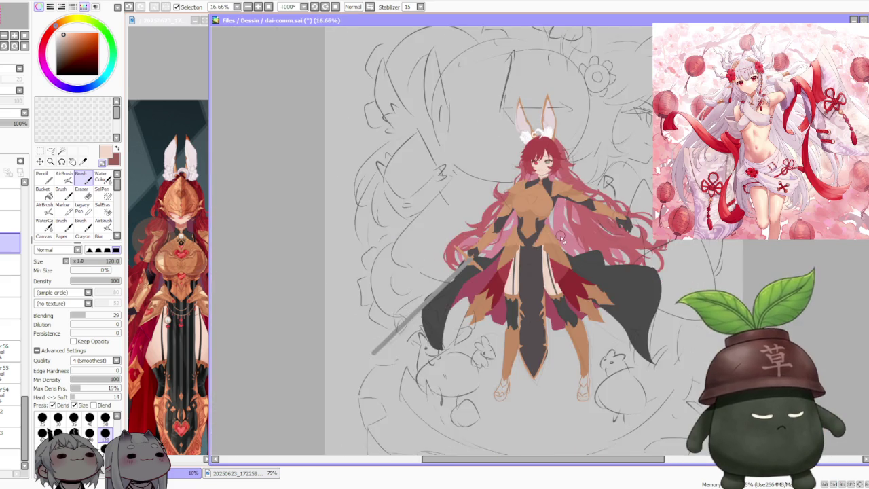
scroll(547, 214, down, 1)
scroll(549, 124, up, 3)
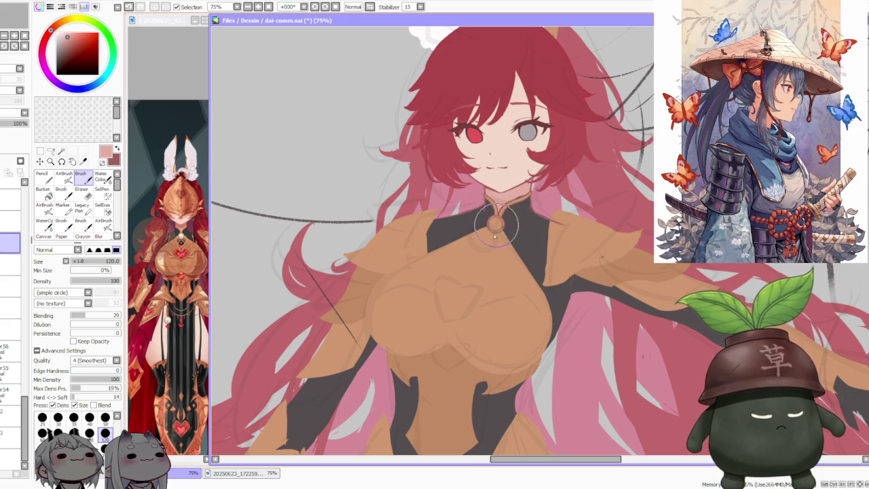
Review the figure further and switch to the 500-size Fuzzystatic airbrush
scroll(495, 236, down, 3)
scroll(408, 102, up, 2)
scroll(360, 73, up, 2)
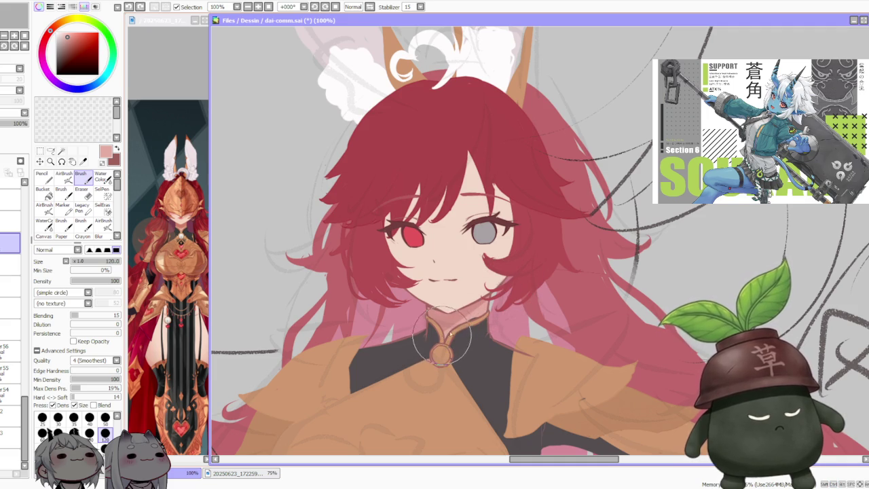
scroll(466, 318, down, 2)
scroll(466, 318, down, 1)
scroll(475, 299, down, 1)
scroll(511, 260, up, 1)
scroll(511, 260, up, 2)
scroll(507, 257, down, 2)
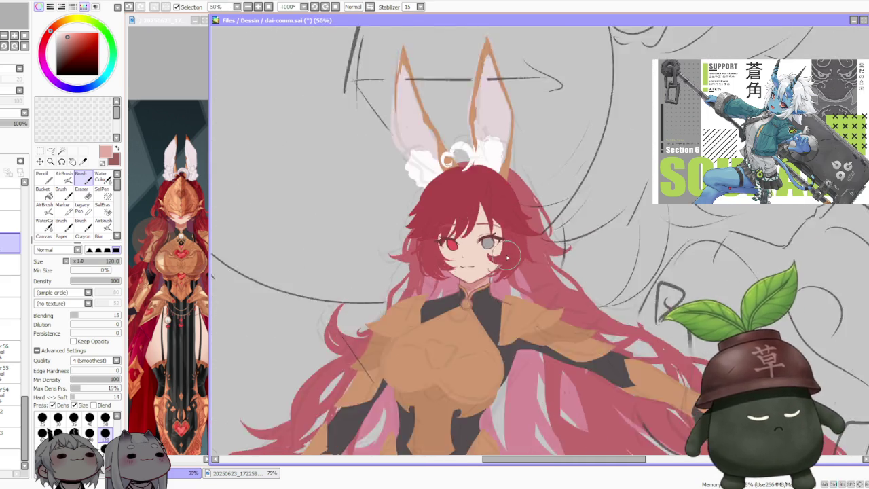
scroll(507, 258, down, 1)
scroll(508, 258, down, 1)
scroll(507, 235, up, 2)
scroll(506, 249, up, 2)
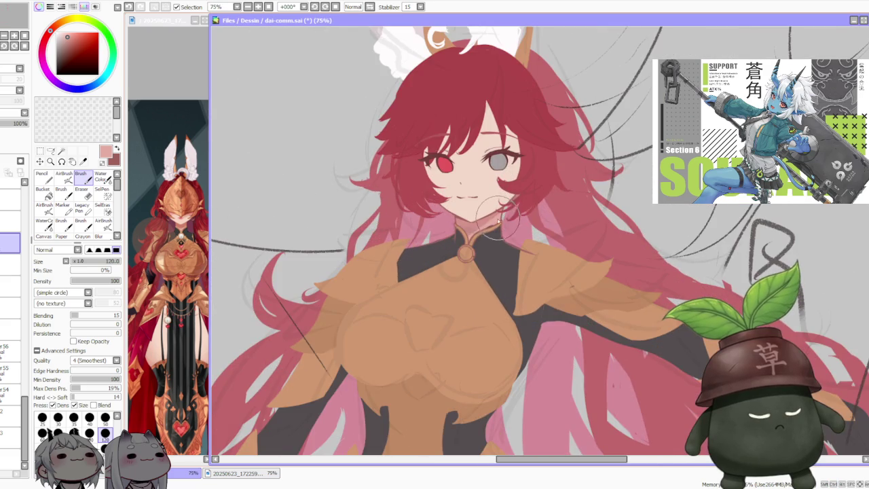
scroll(495, 216, down, 2)
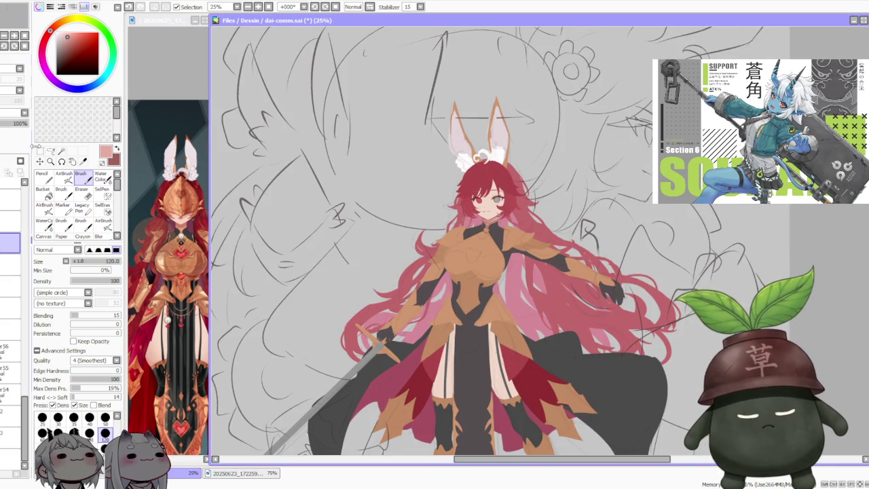
click(64, 175)
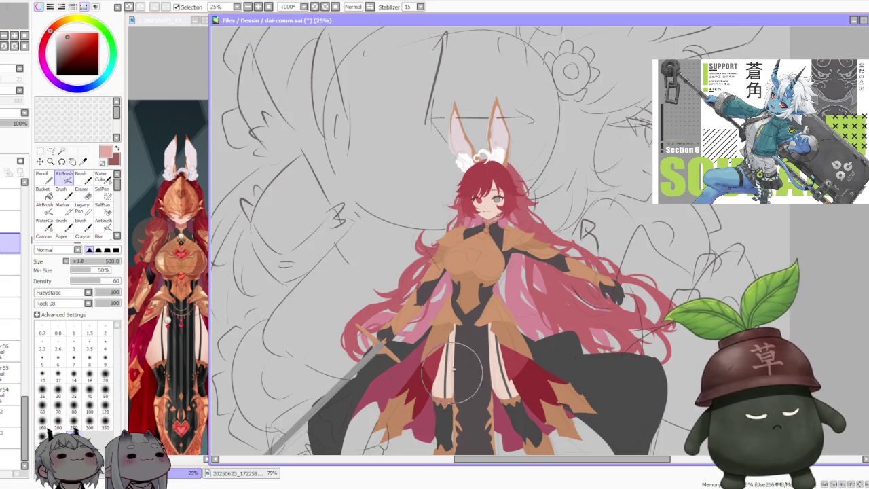
Return to the hard round Brush and work on the layer one step lower
key(b)
scroll(457, 410, up, 5)
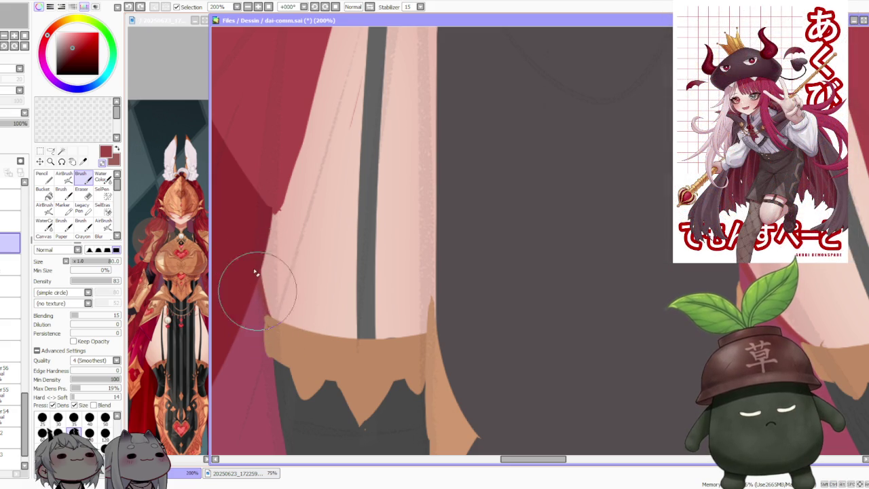
click(12, 265)
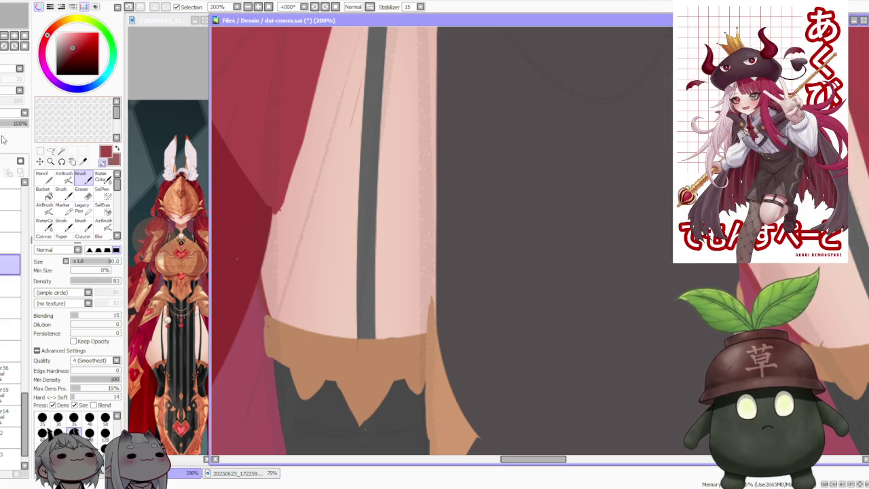
scroll(252, 228, down, 3)
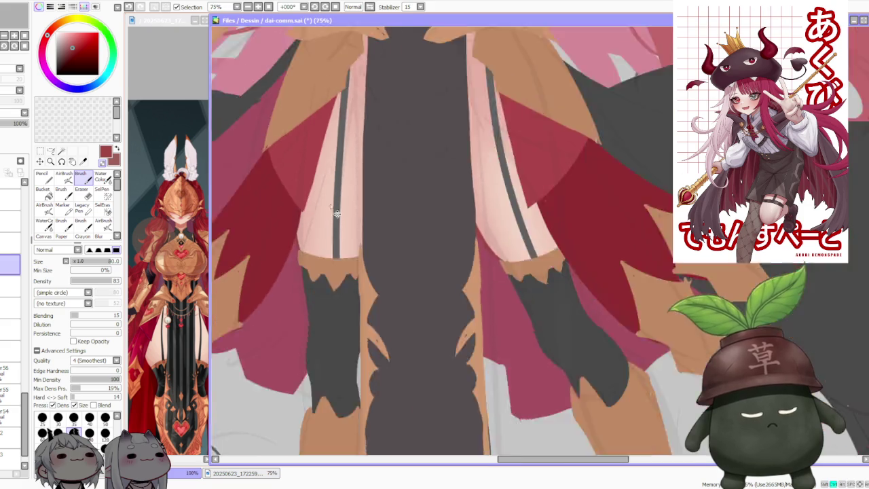
scroll(363, 191, down, 2)
scroll(375, 121, down, 1)
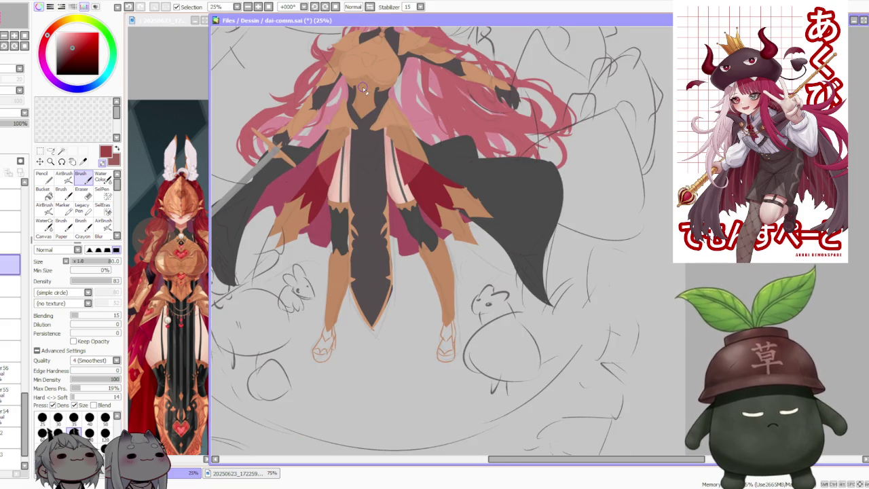
scroll(363, 89, up, 1)
scroll(387, 173, down, 1)
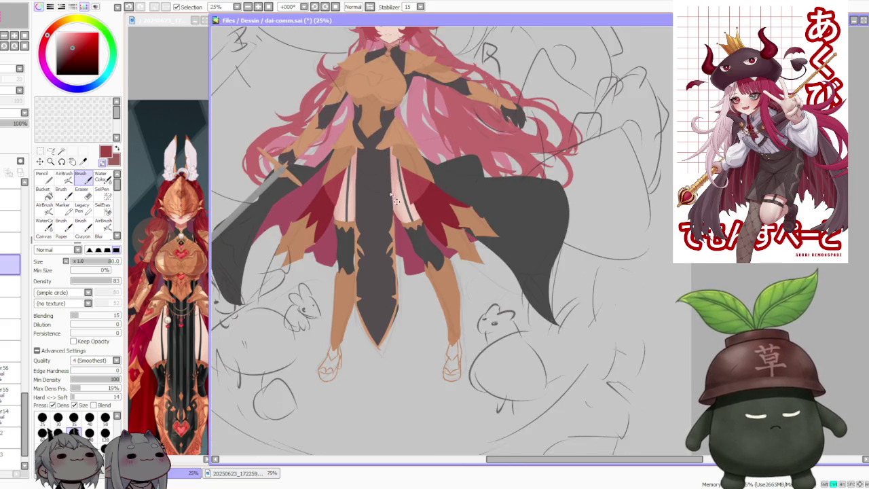
scroll(388, 135, down, 1)
scroll(389, 111, up, 1)
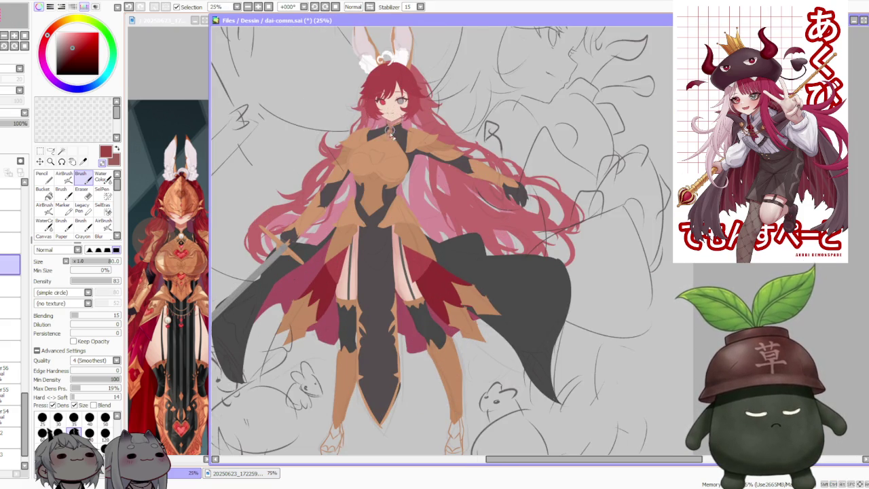
scroll(401, 74, down, 1)
scroll(409, 72, up, 1)
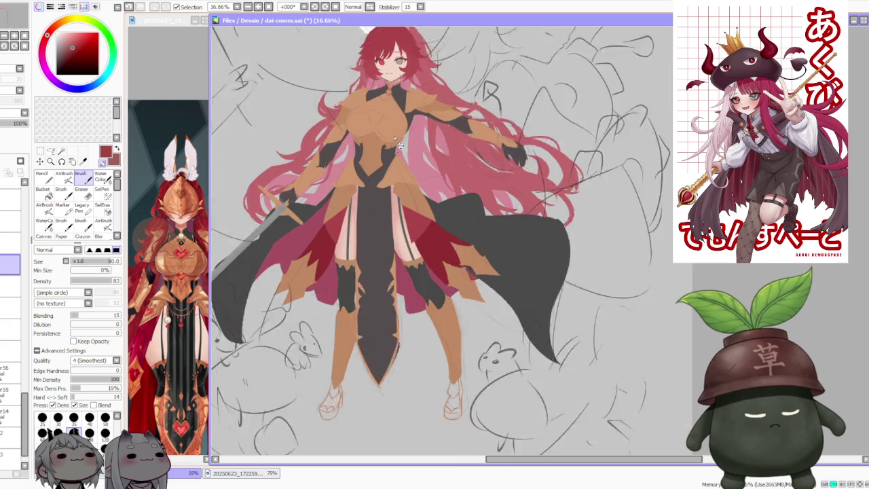
scroll(391, 170, up, 1)
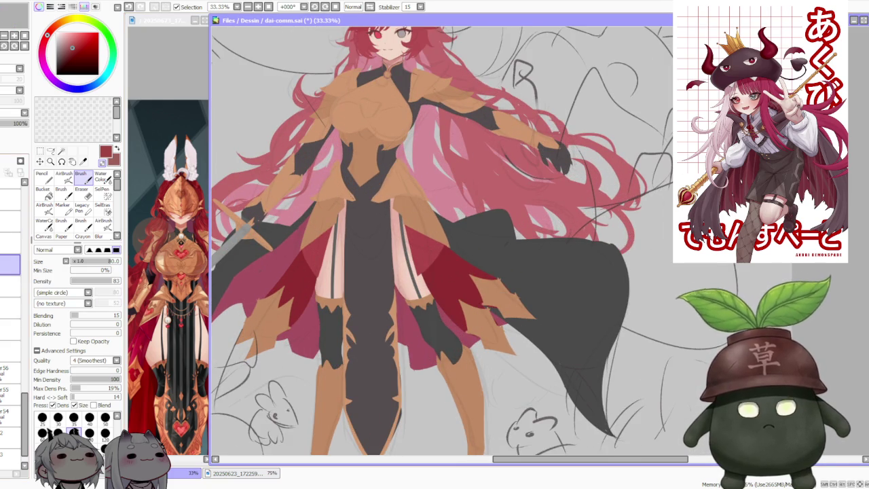
Sample skin tones from the thigh and chest, undoing a stray waist stroke
alt+click(401, 246)
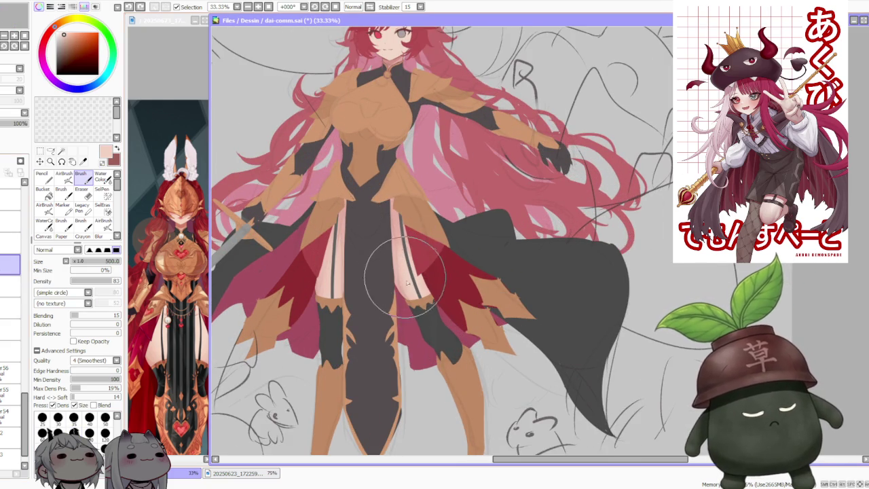
alt+click(388, 226)
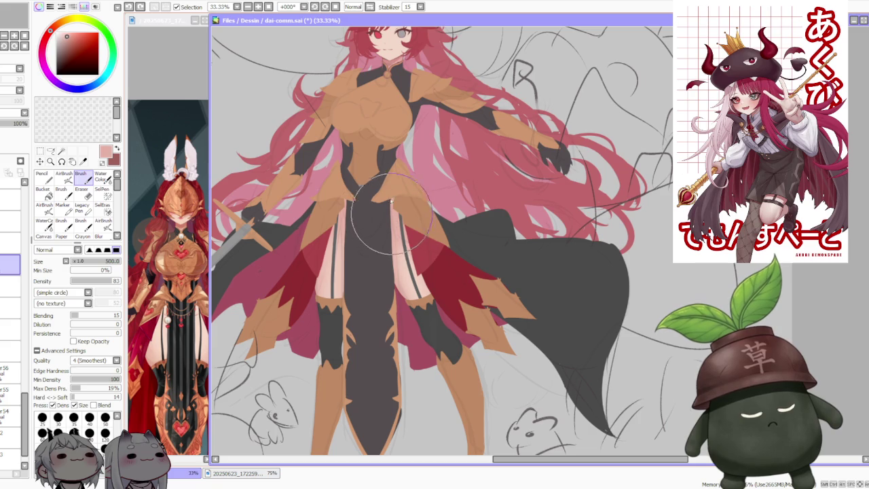
alt+click(379, 116)
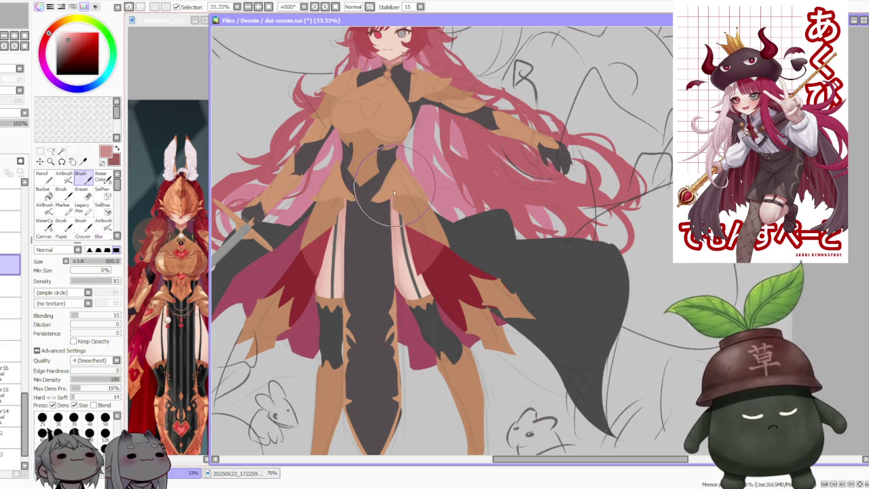
key(ctrl+z)
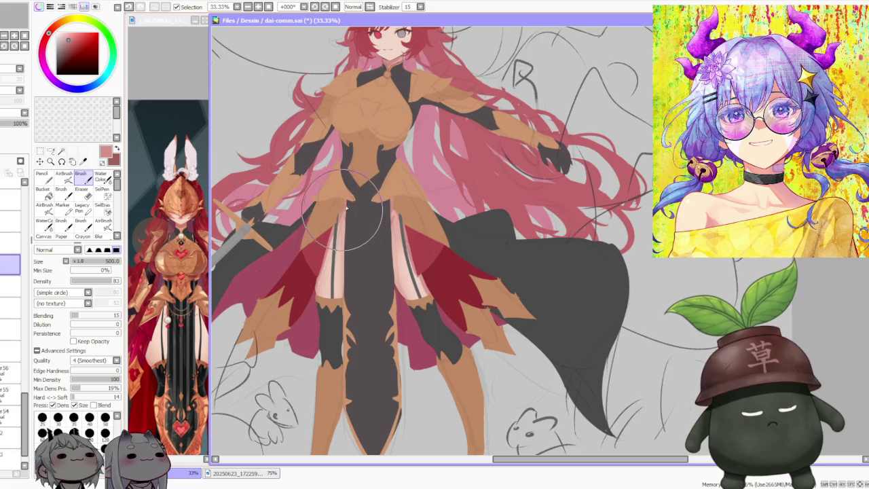
scroll(404, 162, down, 1)
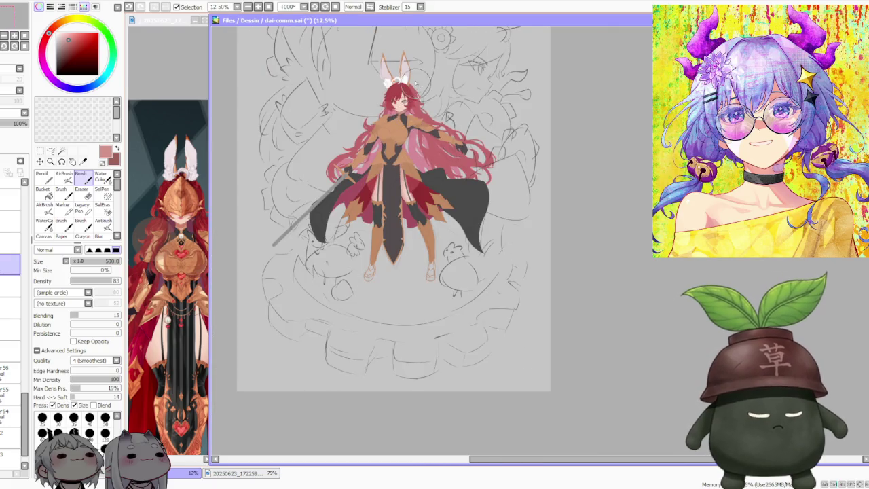
Select the strap layer two steps up in the layer stack
scroll(409, 145, up, 1)
scroll(411, 140, down, 1)
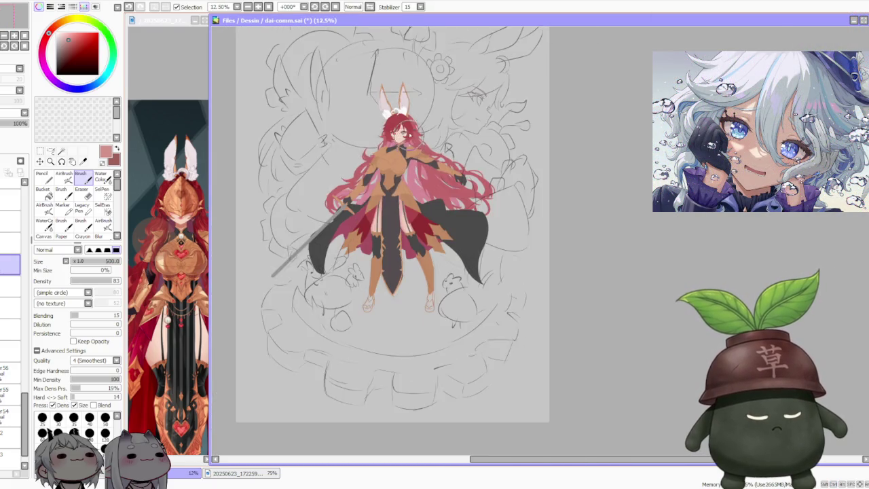
scroll(411, 129, up, 2)
scroll(413, 111, down, 1)
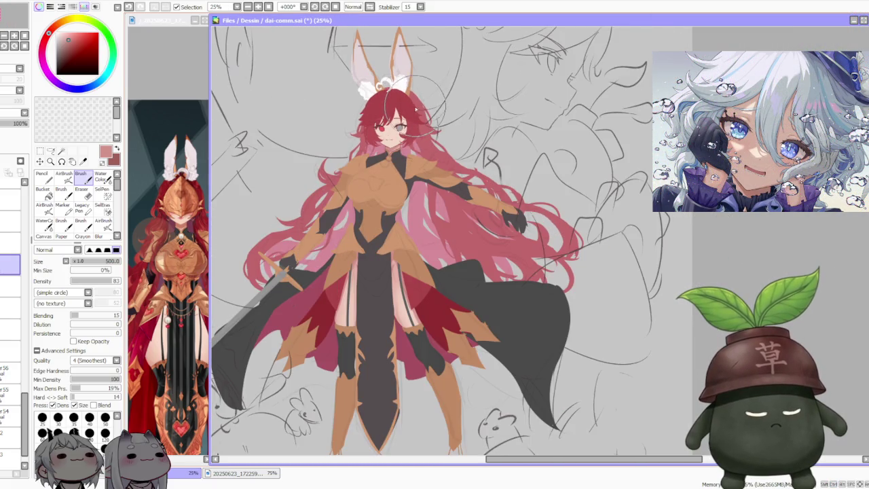
scroll(411, 103, down, 1)
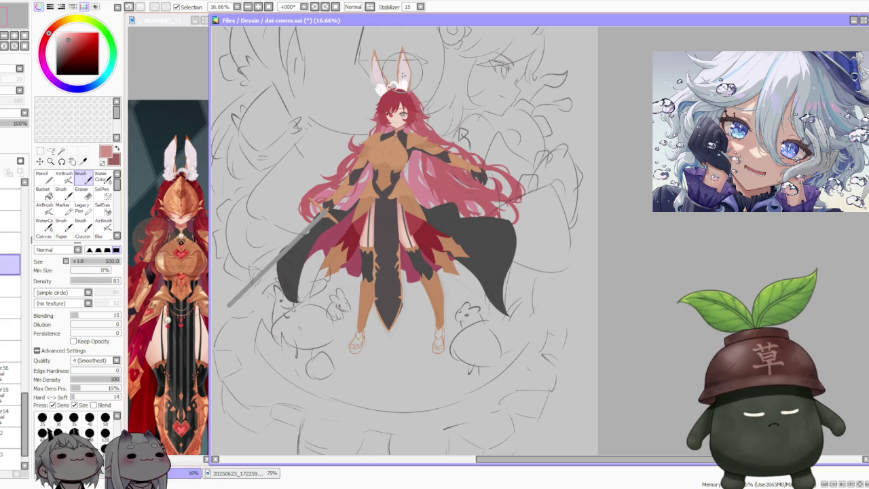
click(10, 243)
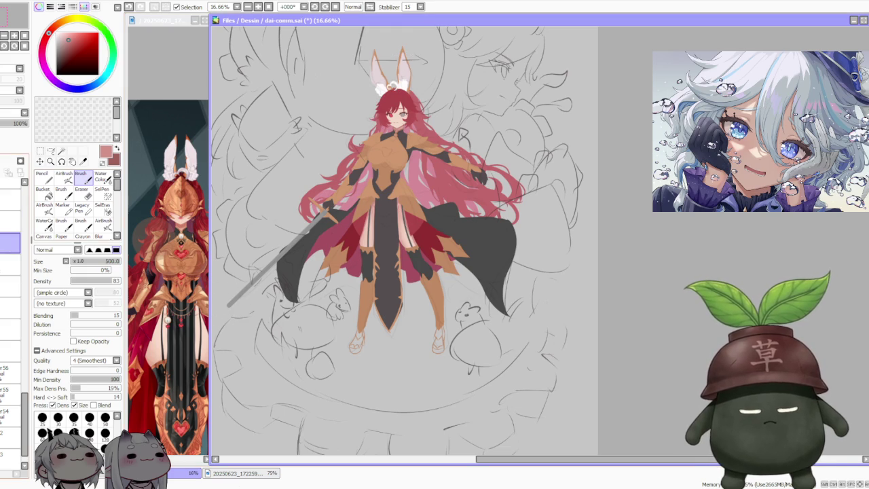
click(10, 222)
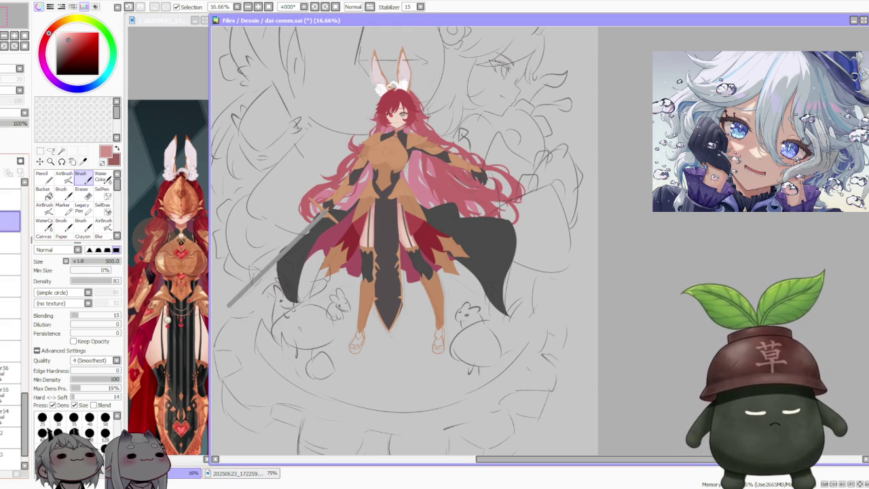
Zoom the reference window to 300% on the waist, then return to the illustration
scroll(376, 237, down, 1)
click(165, 306)
scroll(163, 319, up, 2)
scroll(162, 336, up, 1)
scroll(159, 350, up, 1)
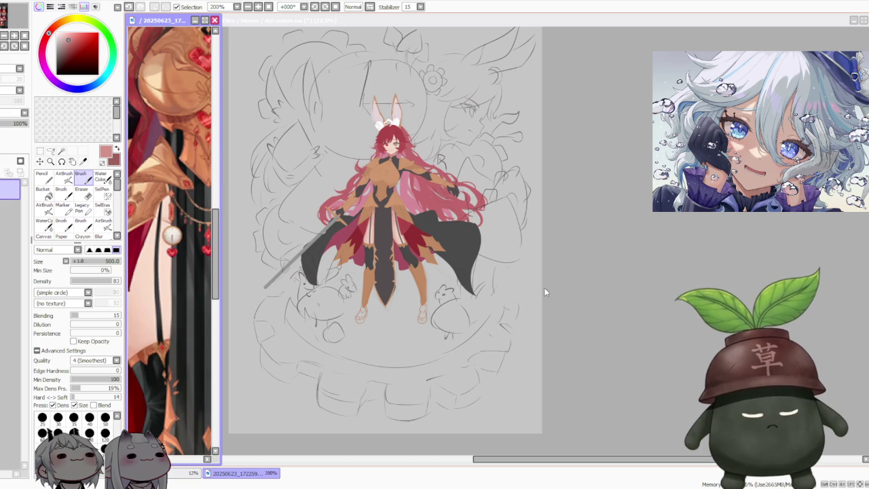
click(618, 239)
scroll(450, 250, up, 2)
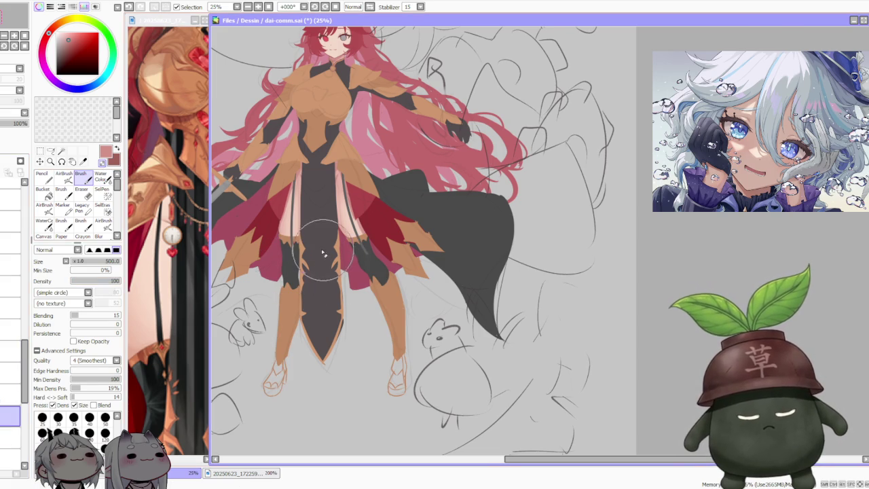
scroll(324, 253, up, 2)
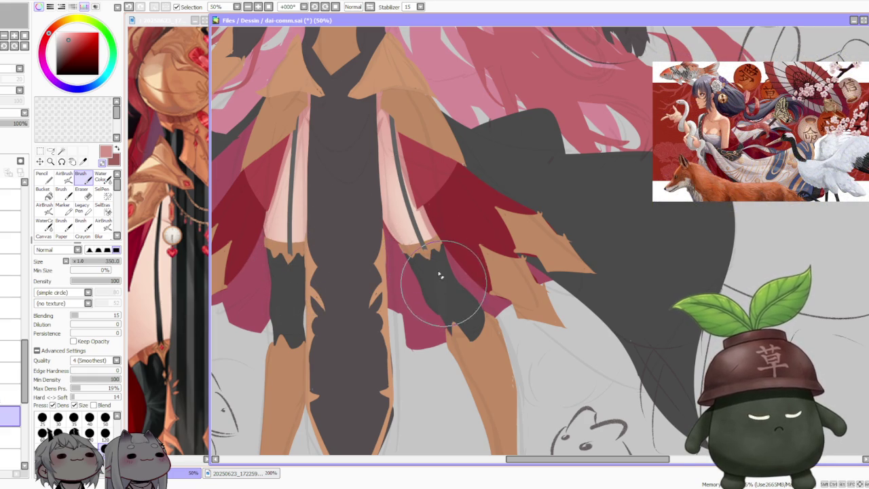
Marquee the left thigh's garter strap and free-deform it to fit the leg
key(m)
drag(239, 77, 325, 307)
click(58, 295)
scroll(287, 262, up, 1)
drag(288, 262, 294, 117)
scroll(290, 255, down, 1)
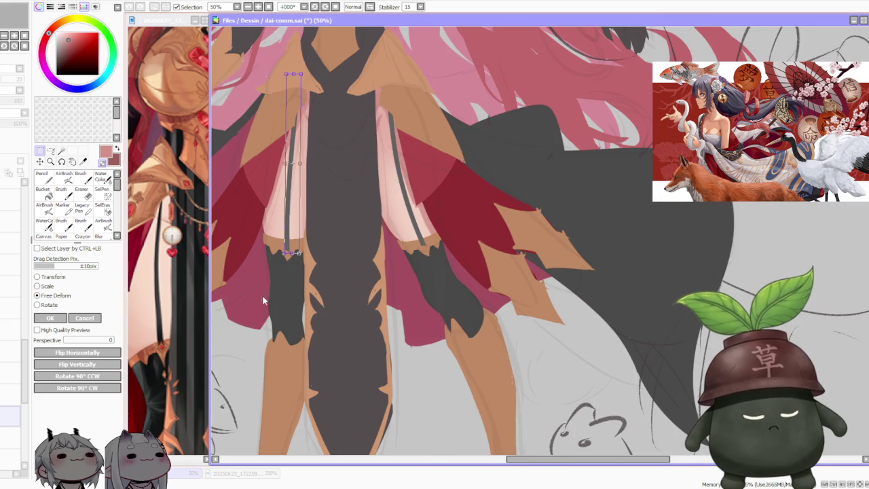
click(70, 317)
scroll(383, 200, down, 1)
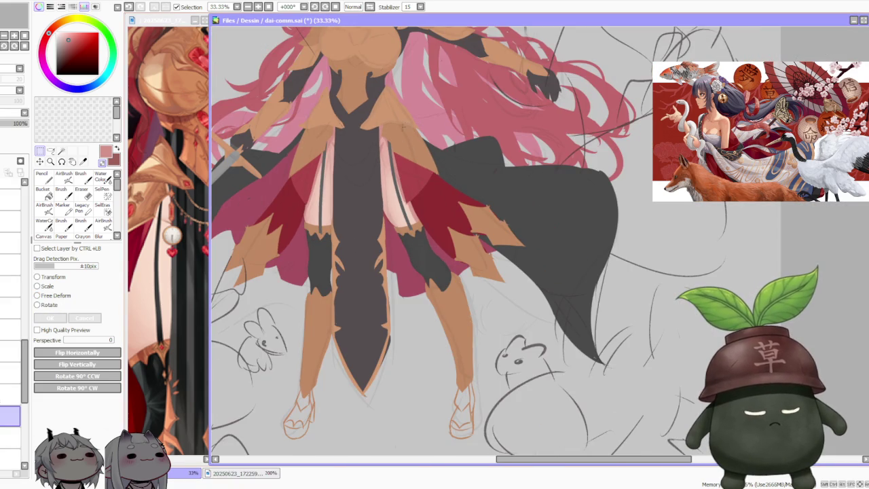
Free-deform the right garter strap, shifting its top end left and down
drag(399, 181, 433, 253)
scroll(417, 234, up, 1)
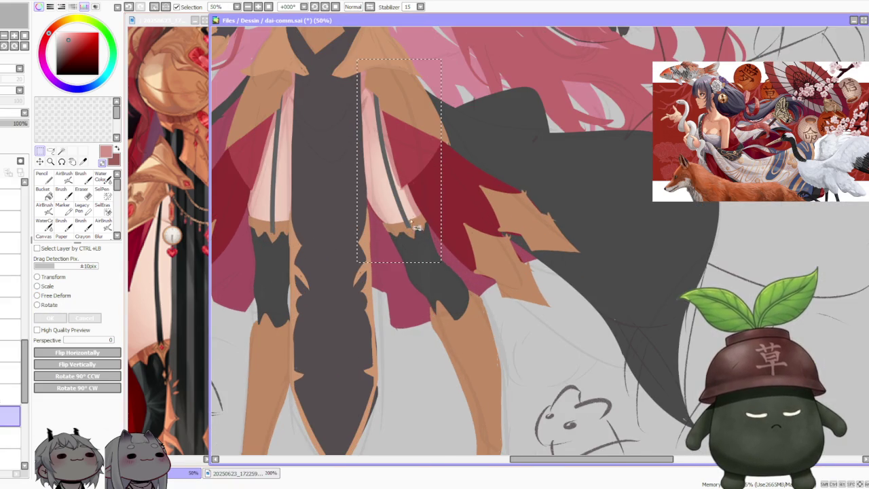
click(66, 297)
drag(392, 62, 388, 66)
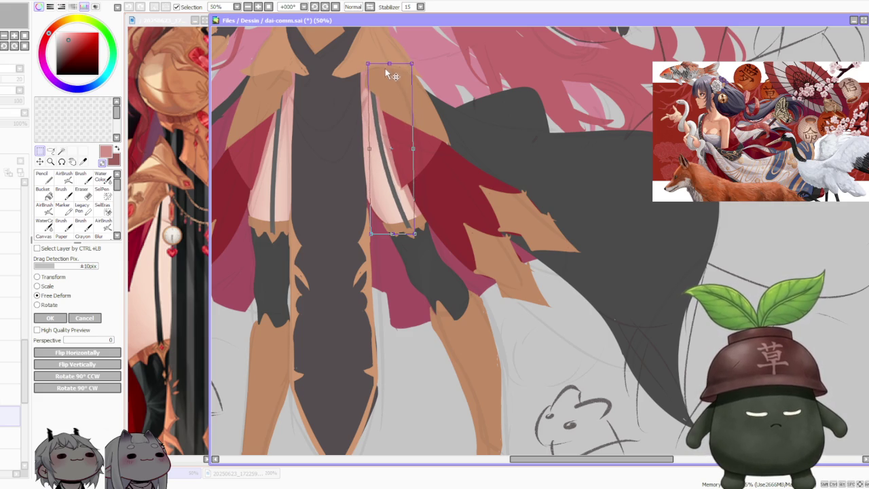
click(59, 319)
Reselect the left strap and slant its top to the right, confirming the deform
drag(238, 72, 313, 287)
click(70, 295)
drag(278, 76, 281, 71)
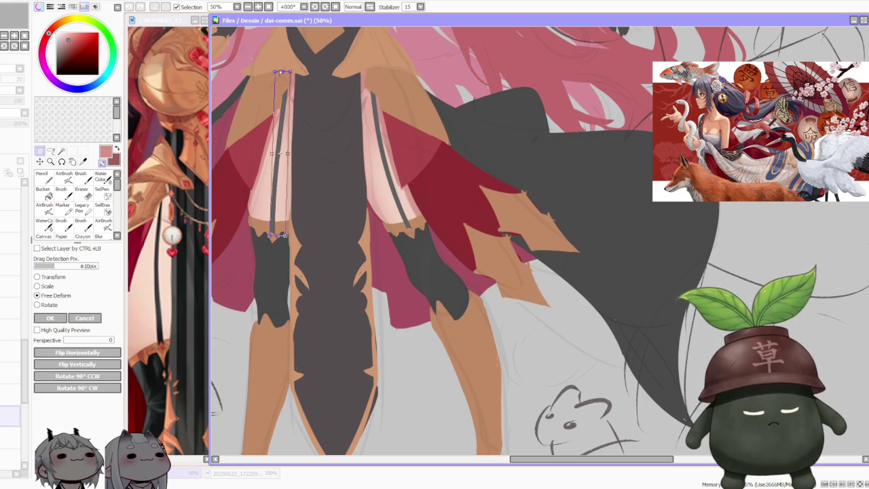
key(Return)
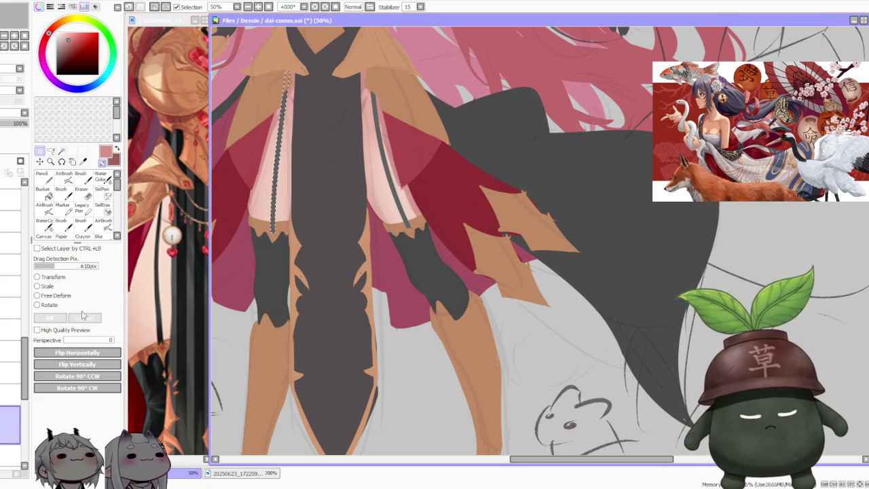
scroll(435, 245, down, 3)
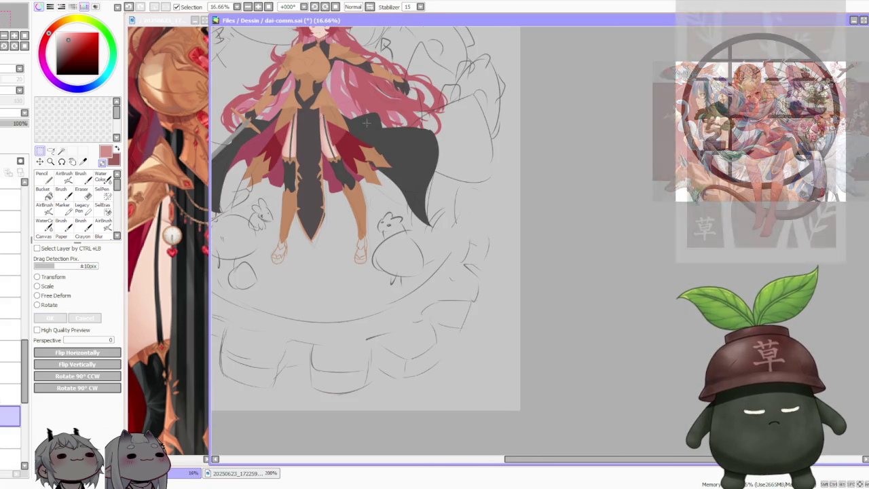
Switch between Brush and AirBrush, settling on the hard-edged Brush
click(81, 175)
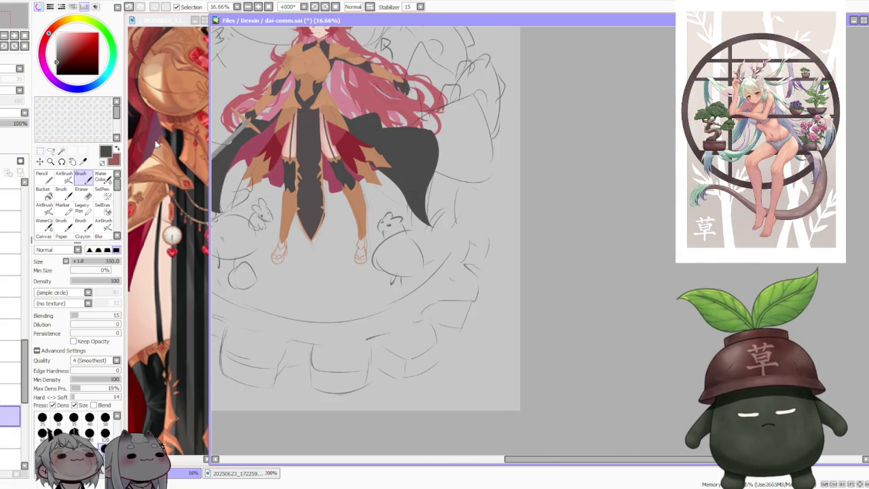
scroll(298, 102, up, 1)
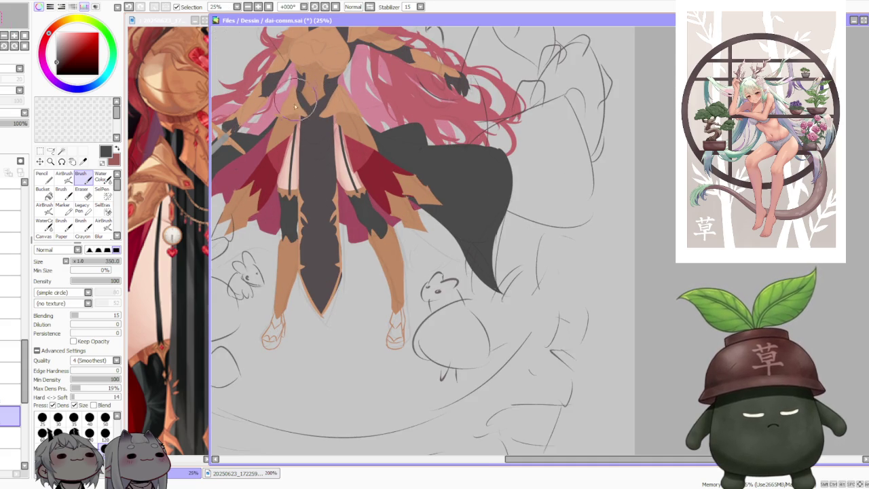
click(64, 177)
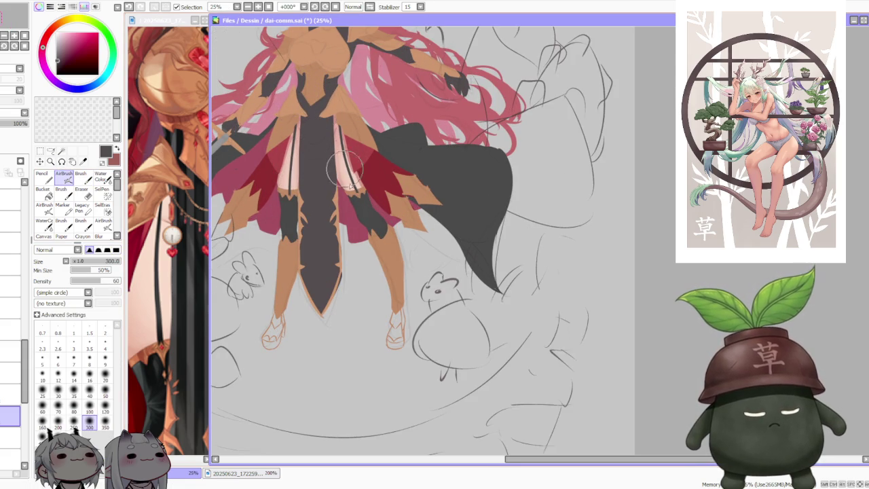
scroll(329, 147, down, 1)
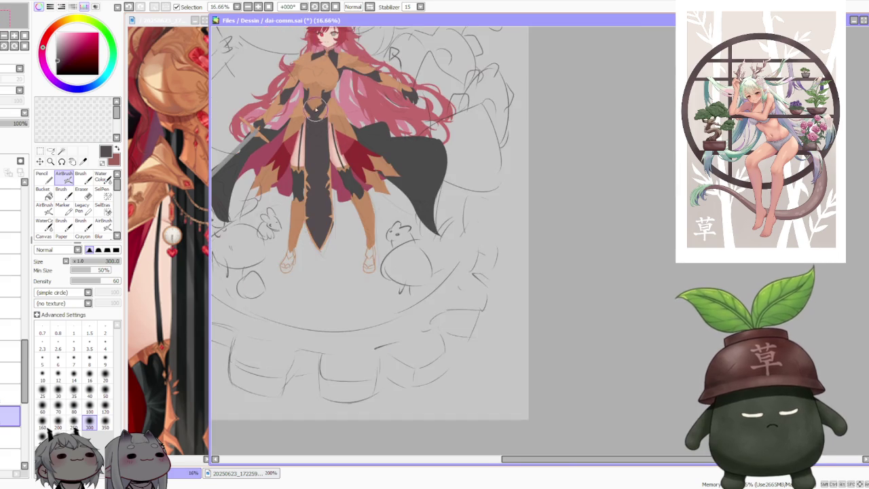
scroll(320, 149, up, 2)
scroll(306, 156, up, 2)
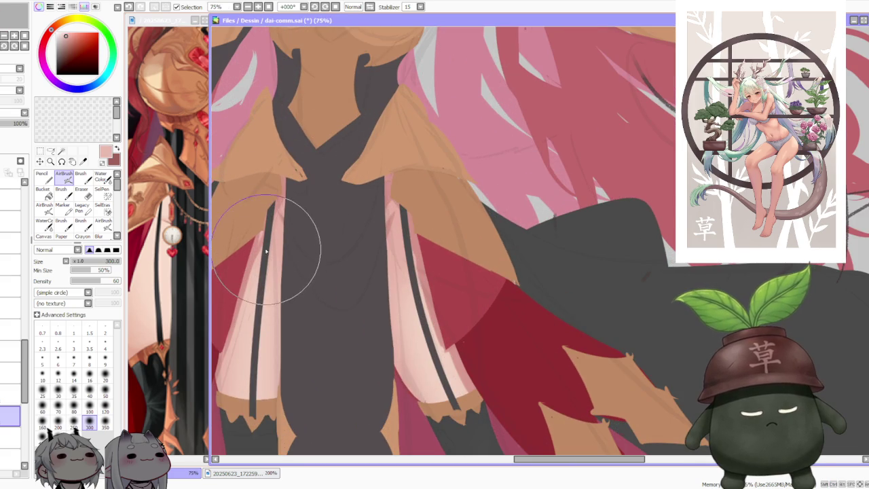
scroll(266, 257, down, 1)
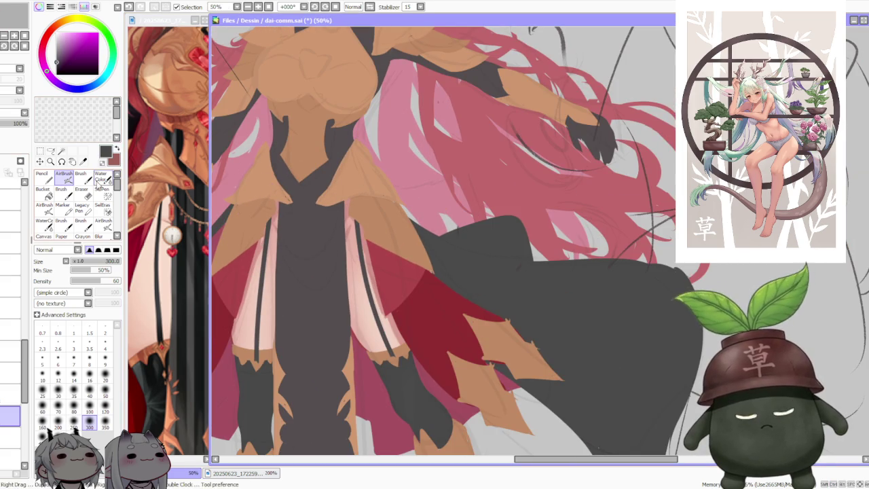
click(81, 176)
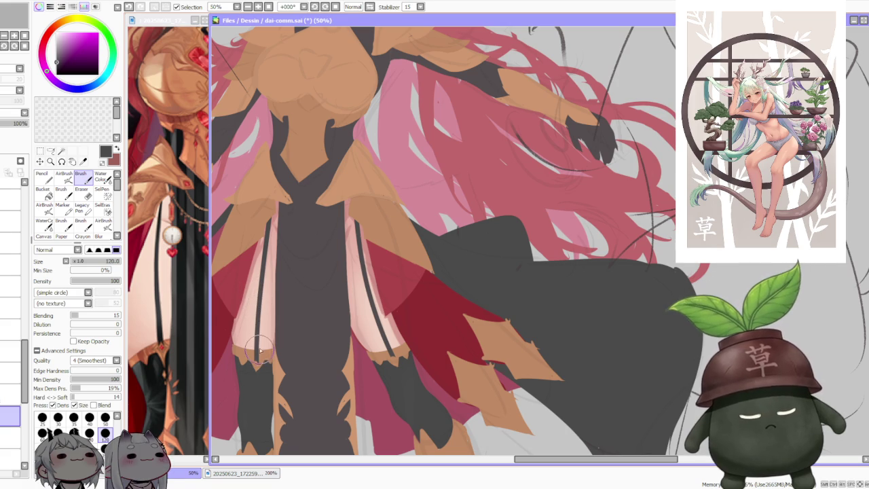
Paint the garter strap line down the left thigh, undoing several attempts
drag(256, 365, 258, 317)
key(ctrl+z)
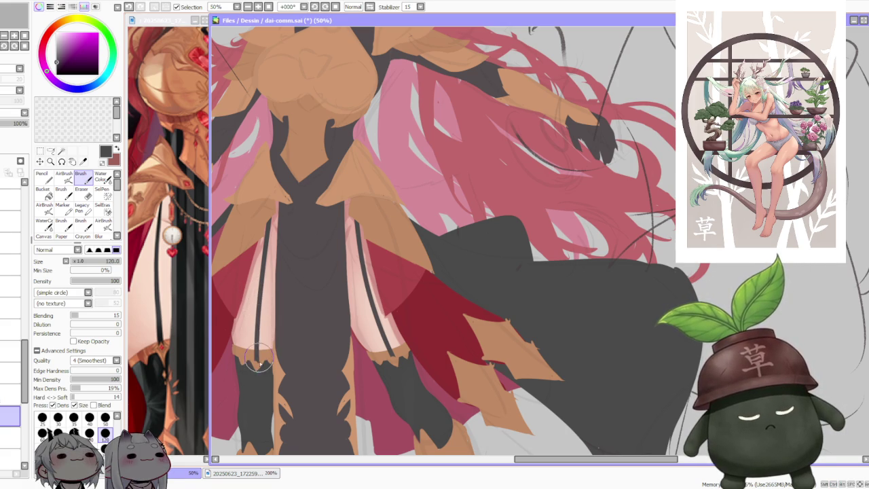
drag(258, 363, 259, 314)
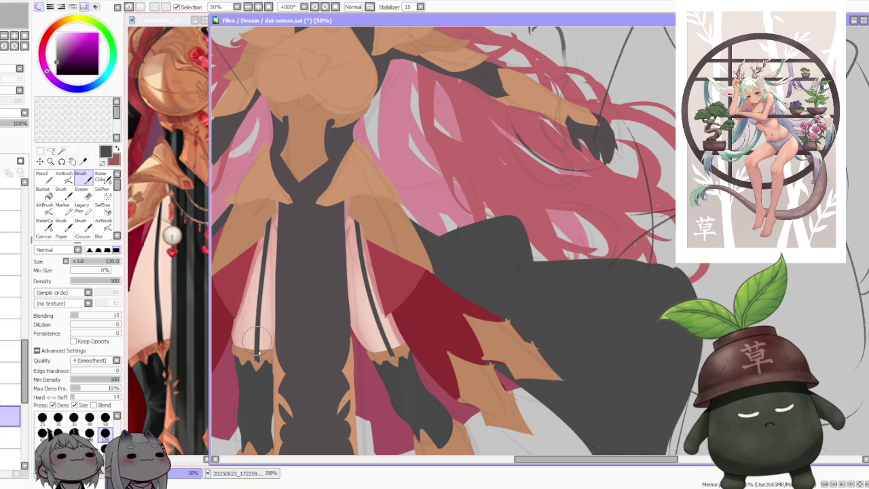
key(ctrl+z)
drag(258, 360, 258, 312)
key(ctrl+z)
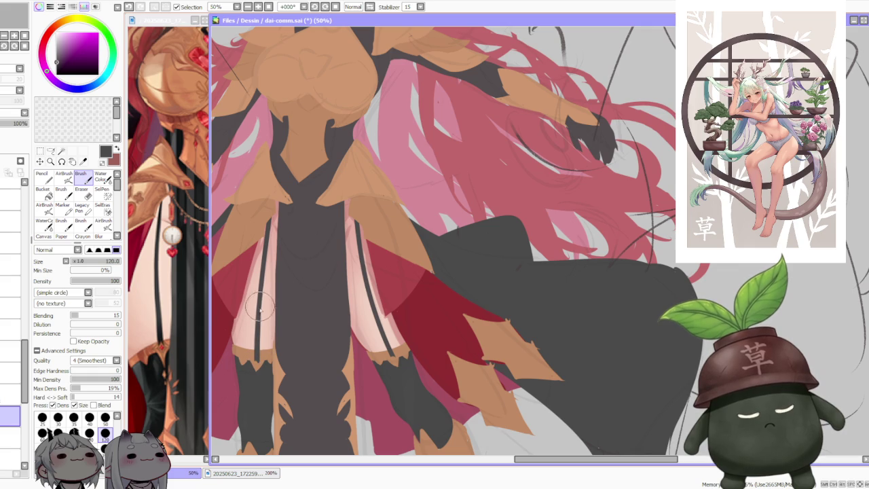
scroll(381, 331, up, 1)
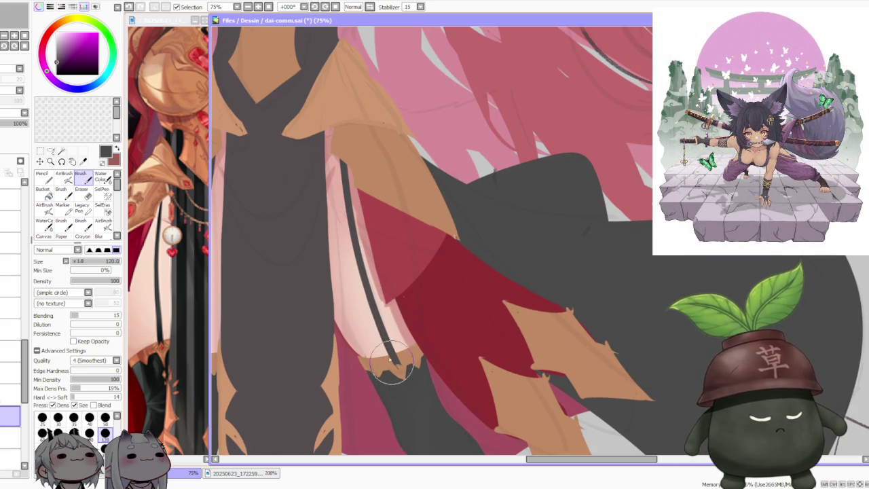
key(ctrl+z)
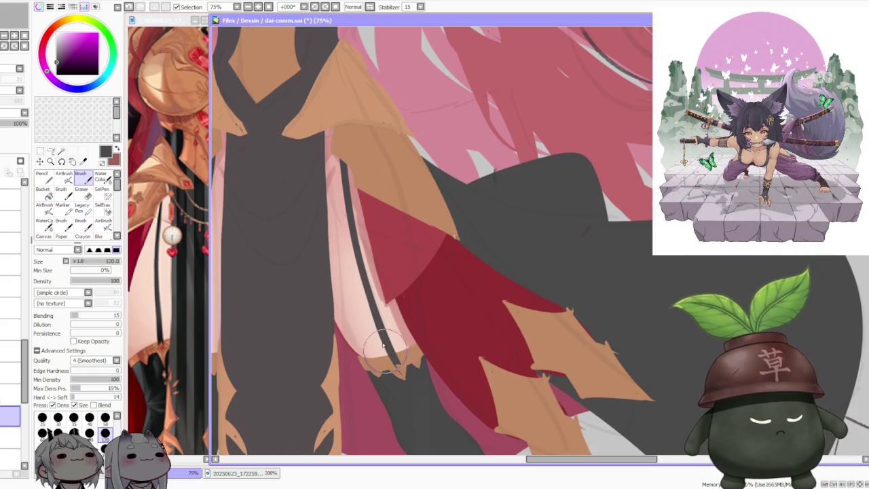
Redraw the strap's lower end so it reaches the stocking band
drag(349, 282, 401, 377)
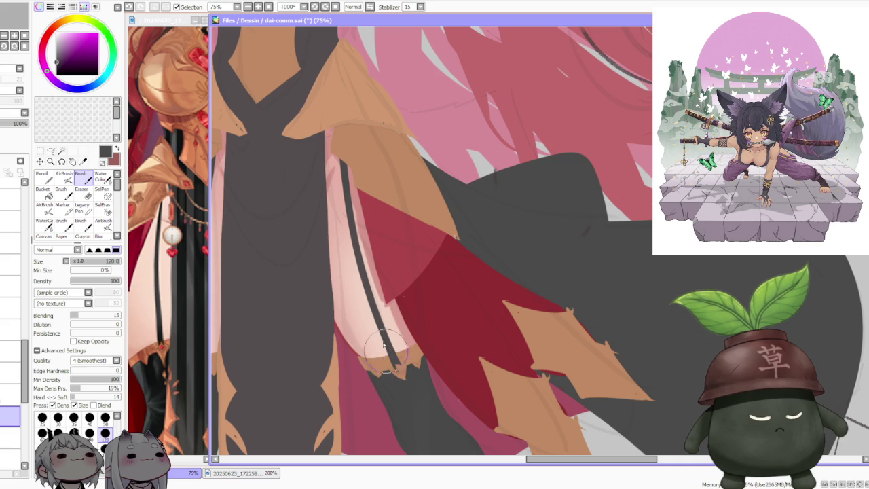
drag(360, 320, 401, 367)
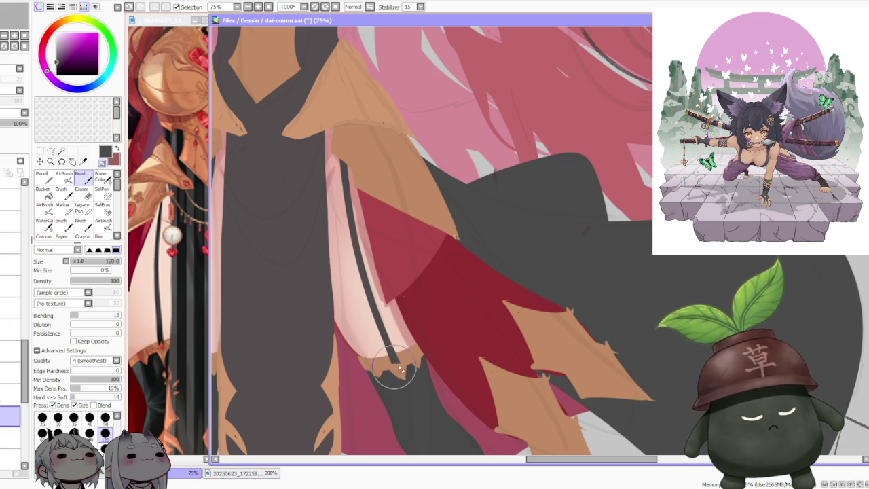
scroll(400, 363, down, 3)
scroll(299, 339, up, 3)
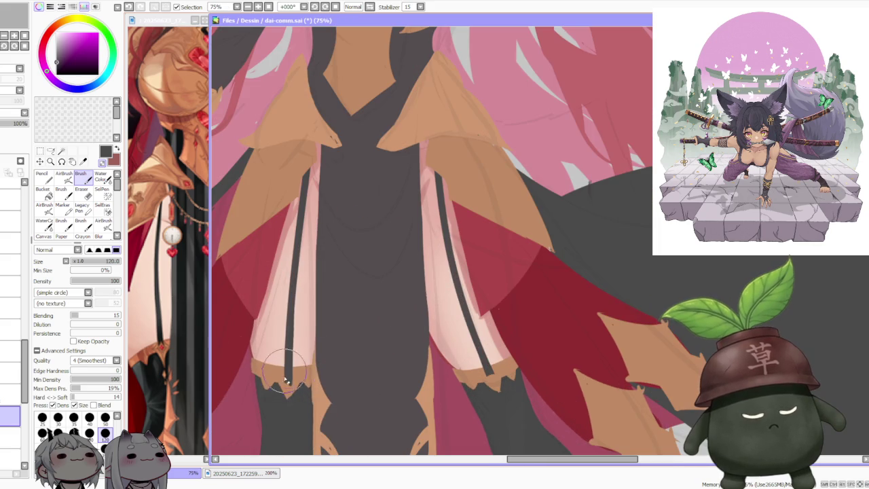
scroll(369, 247, down, 3)
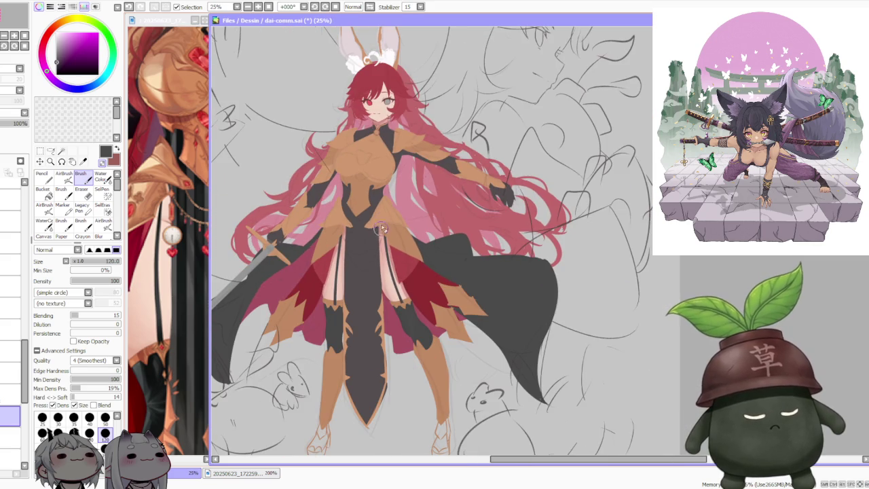
scroll(380, 212, up, 2)
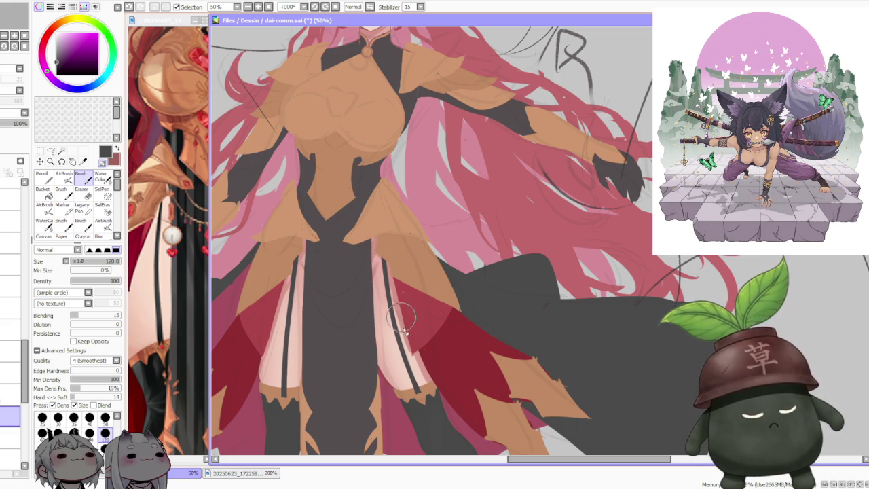
alt+click(287, 333)
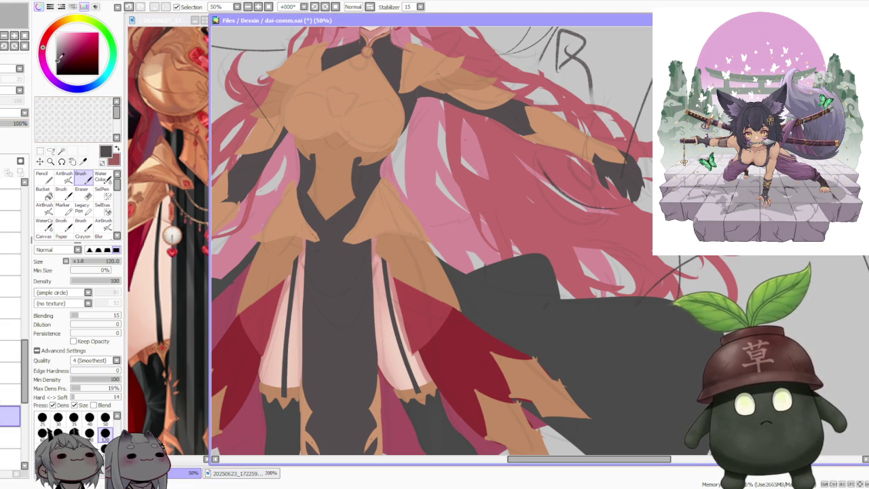
click(64, 176)
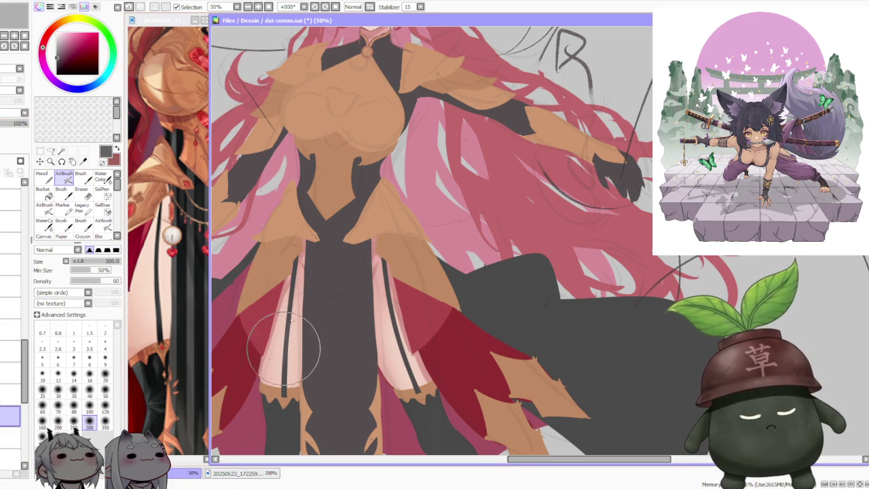
scroll(365, 193, down, 3)
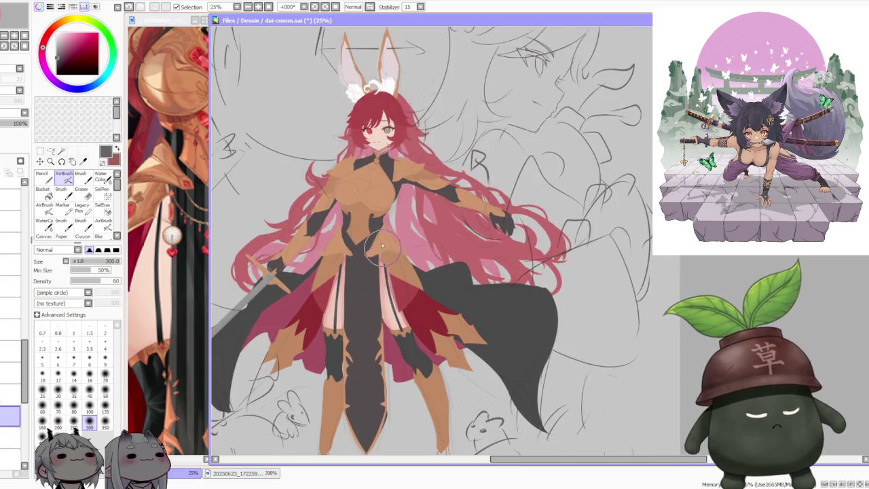
scroll(368, 213, up, 1)
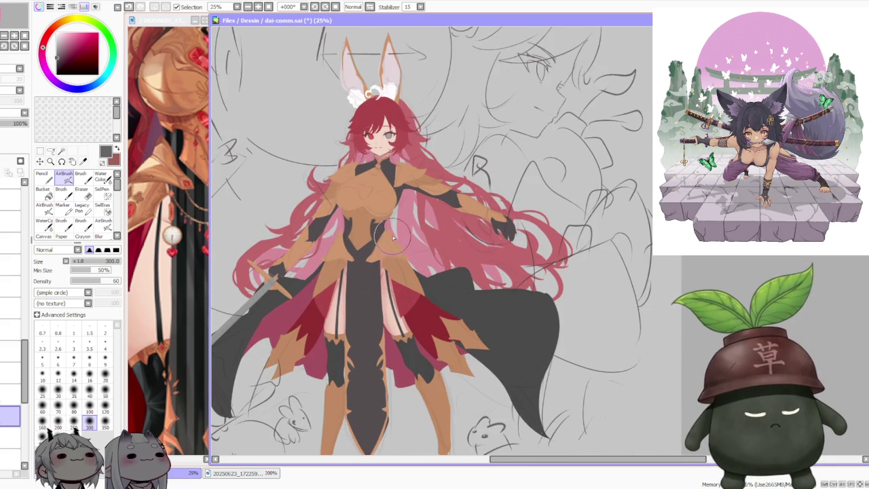
scroll(393, 238, up, 1)
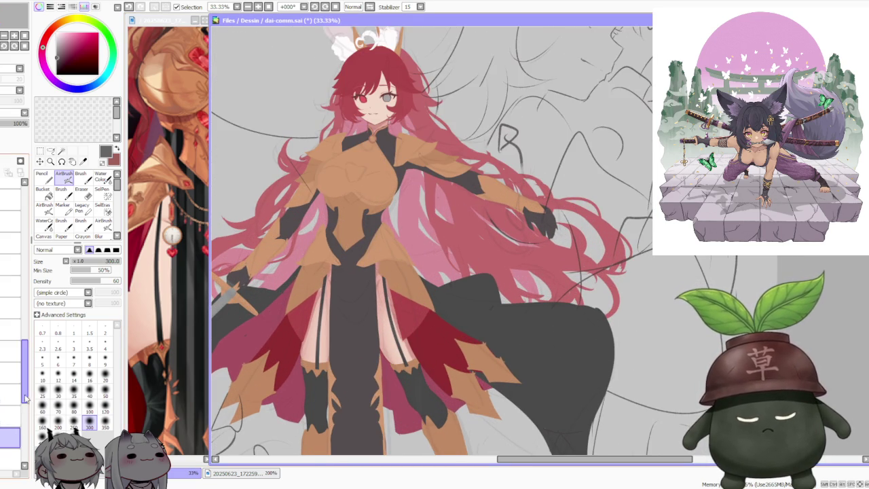
scroll(19, 422, down, 2)
click(19, 422)
click(101, 177)
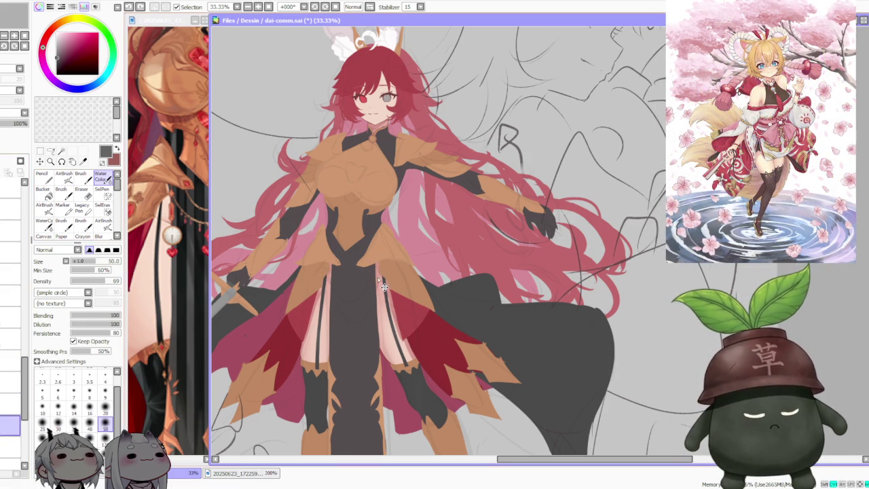
scroll(383, 252, down, 2)
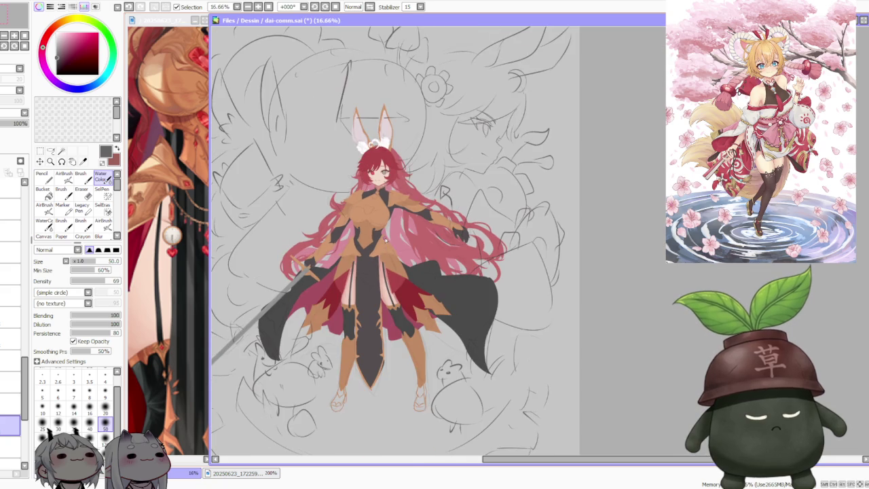
scroll(377, 177, up, 1)
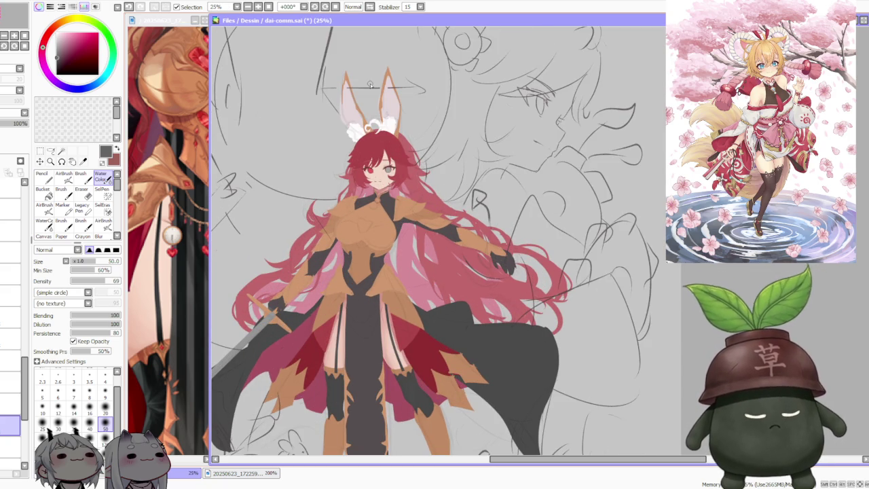
scroll(370, 83, down, 1)
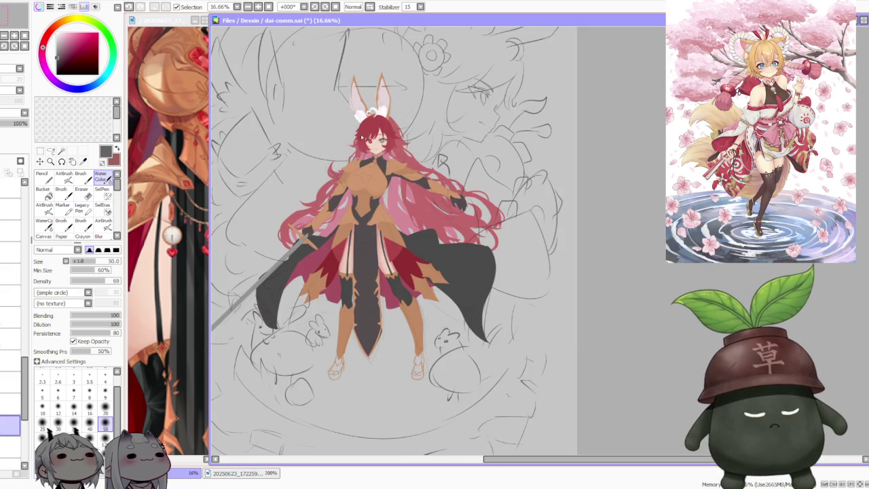
click(10, 382)
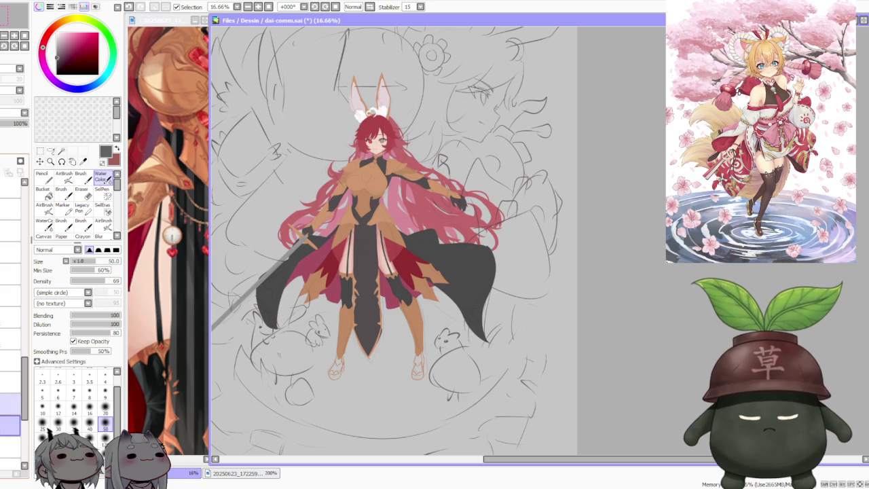
click(10, 402)
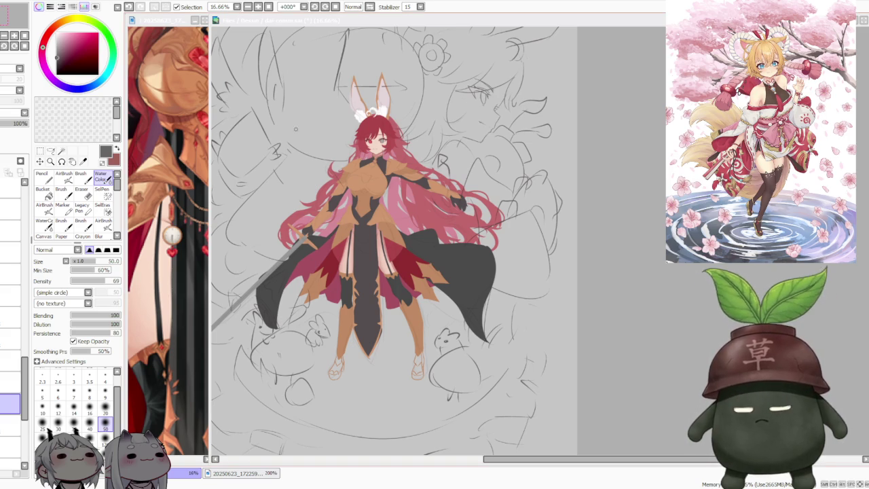
key(alt+Tab)
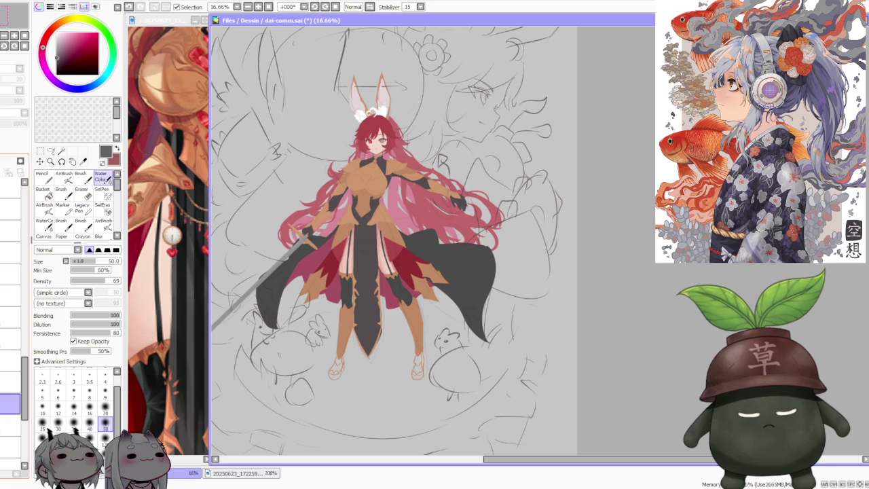
click(10, 382)
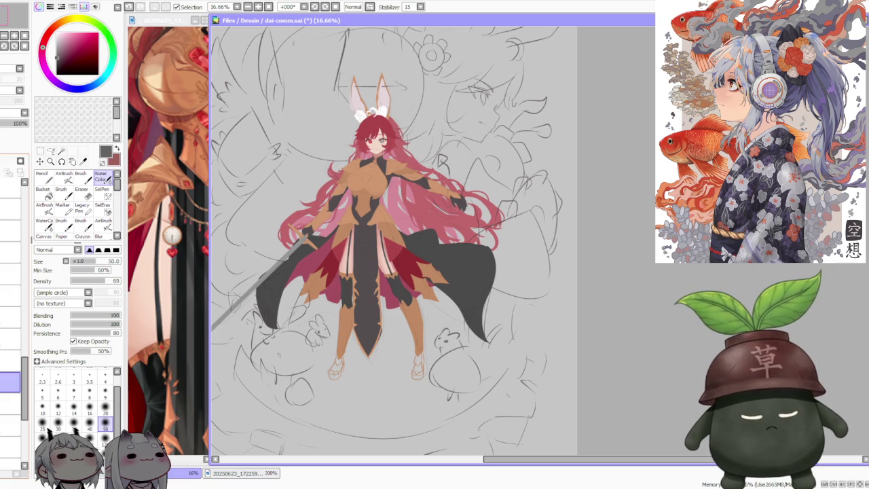
scroll(342, 284, up, 2)
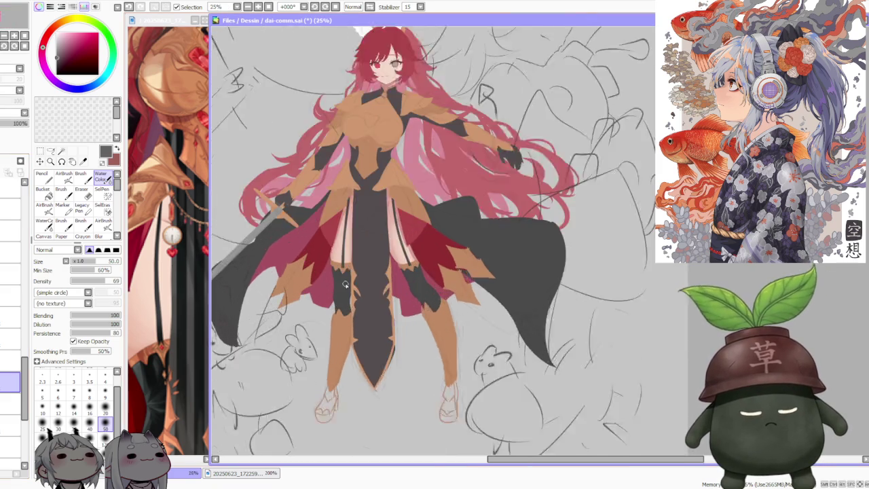
Blend grey shading along the left stocking's boot edge with a size-120 Water Color brush, then zoom out to check
scroll(343, 283, up, 2)
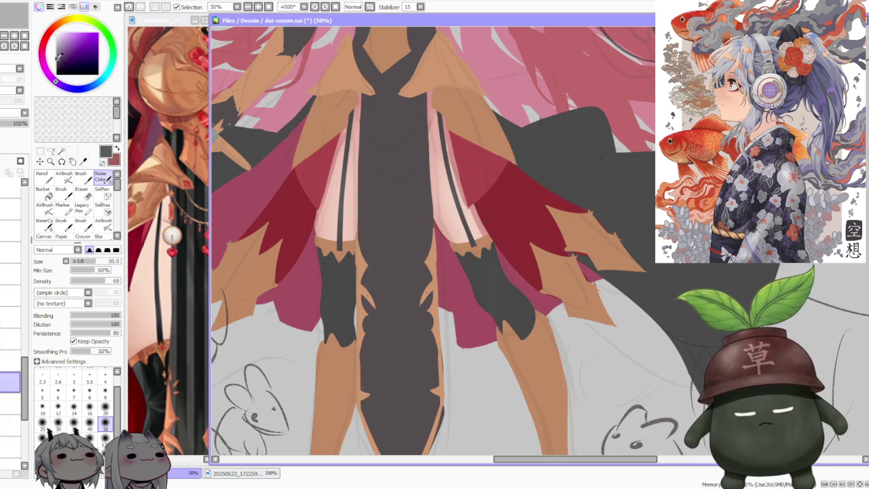
click(81, 177)
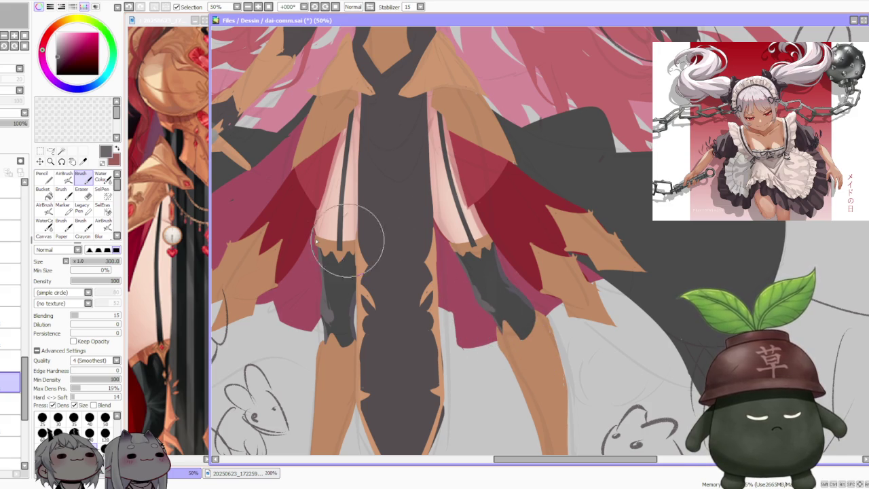
click(106, 180)
click(105, 438)
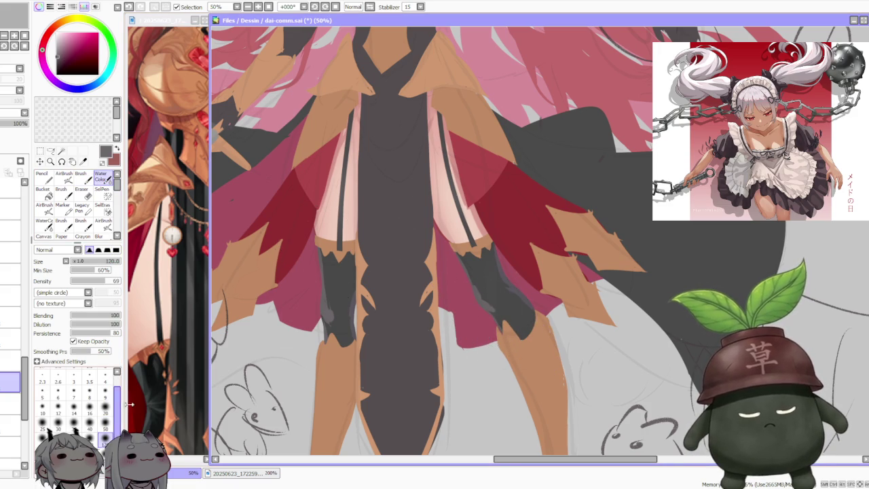
drag(332, 312, 331, 290)
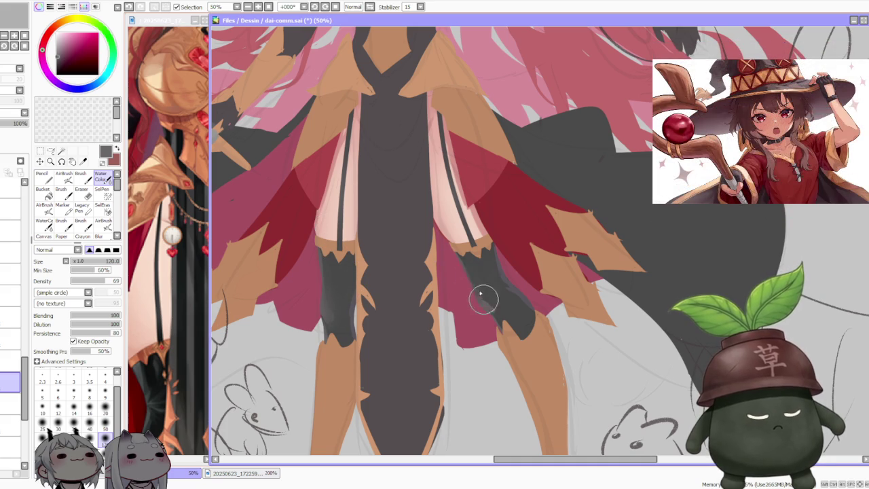
scroll(495, 284, down, 3)
scroll(475, 271, down, 1)
scroll(408, 258, up, 1)
scroll(368, 246, up, 2)
scroll(368, 250, up, 1)
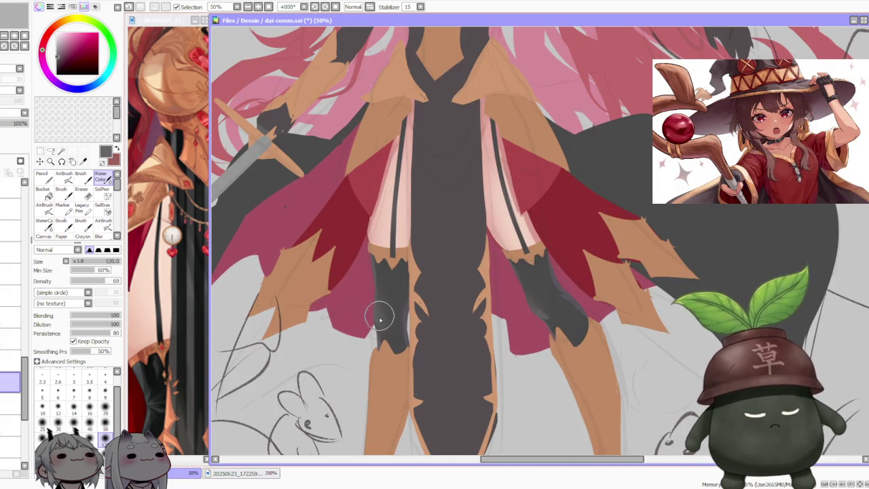
click(81, 177)
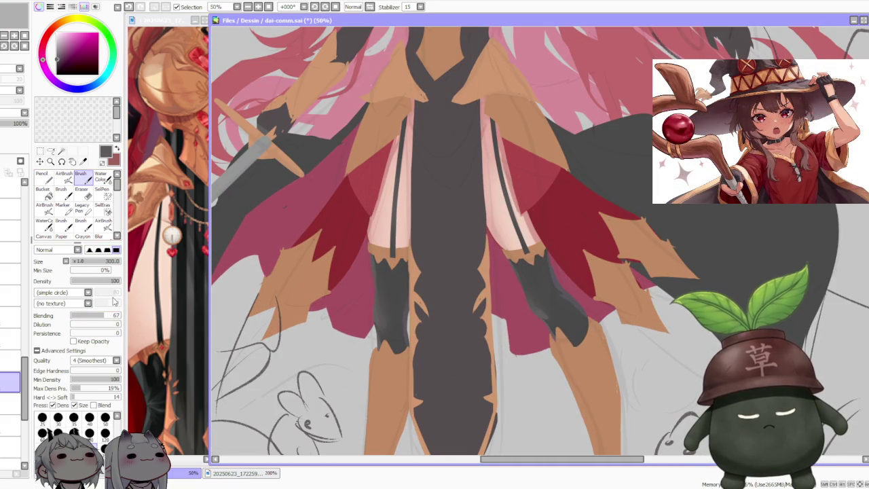
Paint darker shading strokes onto both the left and right stockings
mouse_move(388, 281)
mouse_down()
mouse_move(376, 326)
mouse_move(394, 316)
mouse_move(394, 336)
mouse_move(388, 291)
mouse_move(385, 303)
mouse_move(364, 272)
mouse_move(378, 301)
mouse_move(380, 292)
mouse_move(364, 301)
mouse_move(359, 292)
mouse_move(397, 314)
mouse_move(405, 304)
mouse_move(422, 325)
mouse_move(419, 273)
mouse_move(418, 301)
mouse_up()
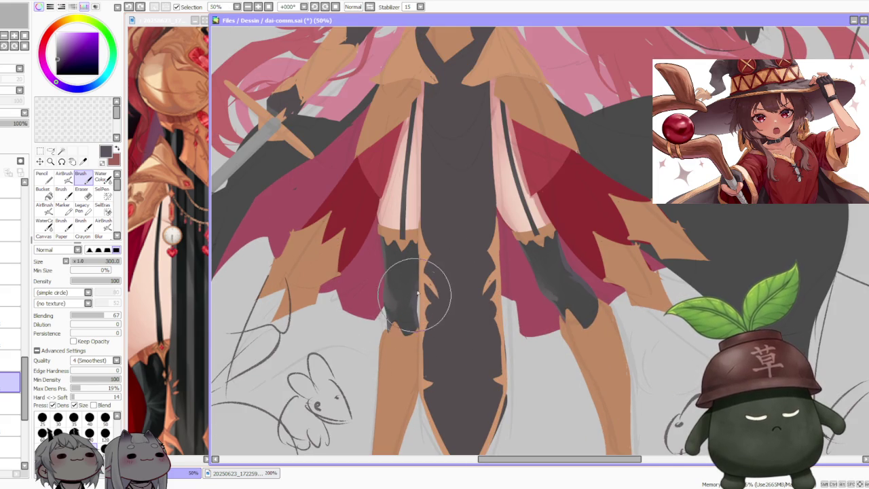
scroll(417, 309, down, 3)
scroll(495, 272, up, 3)
mouse_move(494, 272)
mouse_down()
mouse_move(494, 311)
mouse_move(463, 336)
mouse_up()
Sample a reddish stocking shade and extend the left sock's lower edge further down
alt+click(476, 323)
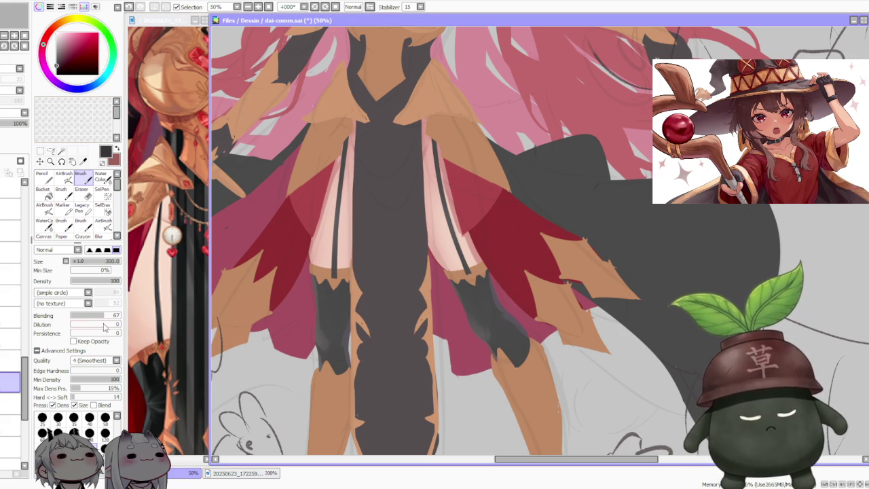
mouse_move(333, 285)
mouse_down()
mouse_move(322, 357)
mouse_move(332, 350)
mouse_up()
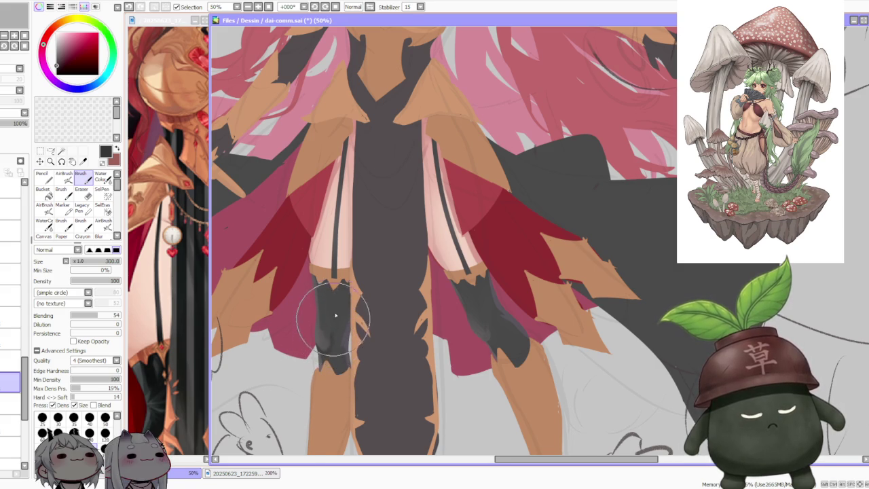
scroll(330, 342, down, 1)
scroll(396, 269, up, 1)
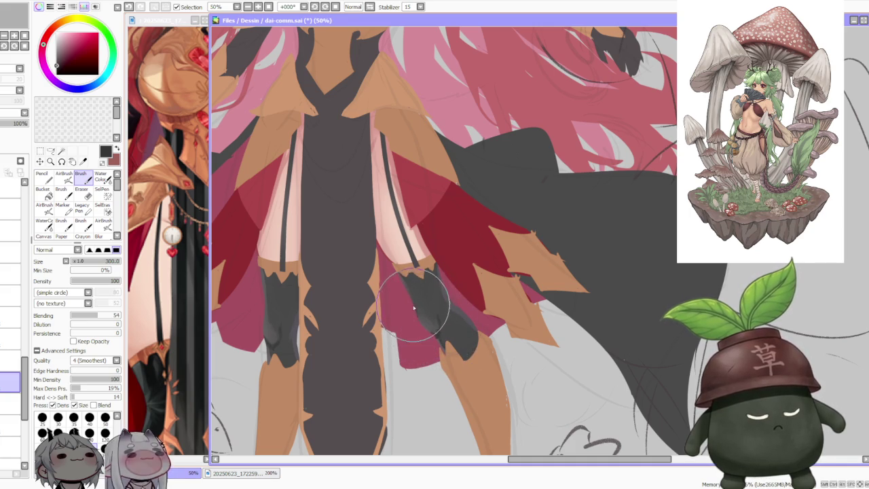
key(c)
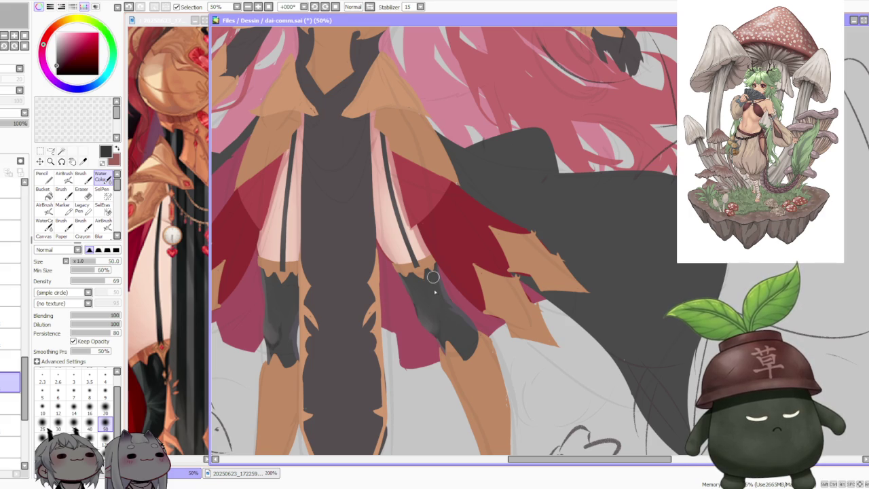
scroll(434, 334, down, 2)
scroll(408, 305, down, 1)
scroll(358, 275, up, 3)
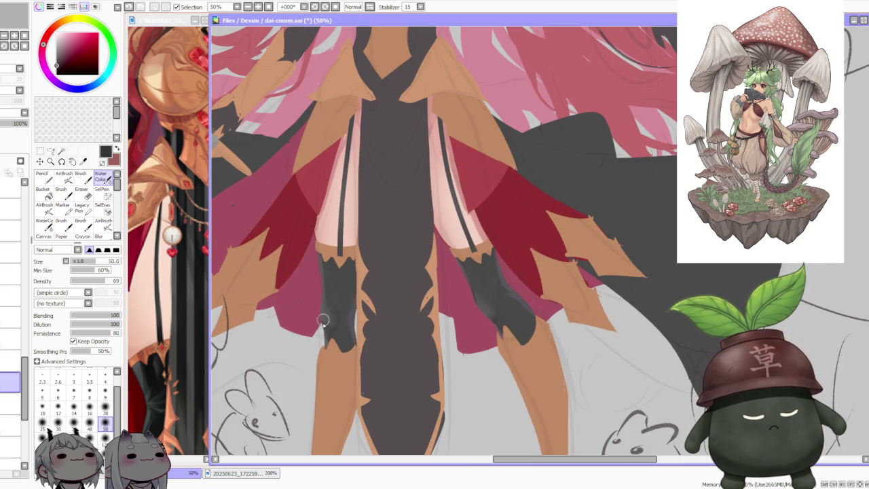
scroll(340, 302, down, 2)
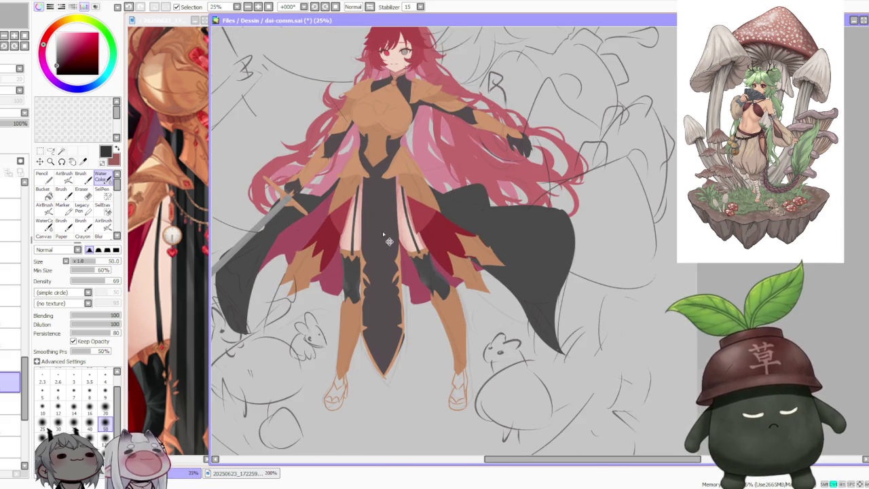
Spray soft shading down the left stocking's edge with the AirBrush at size 300
scroll(421, 236, down, 1)
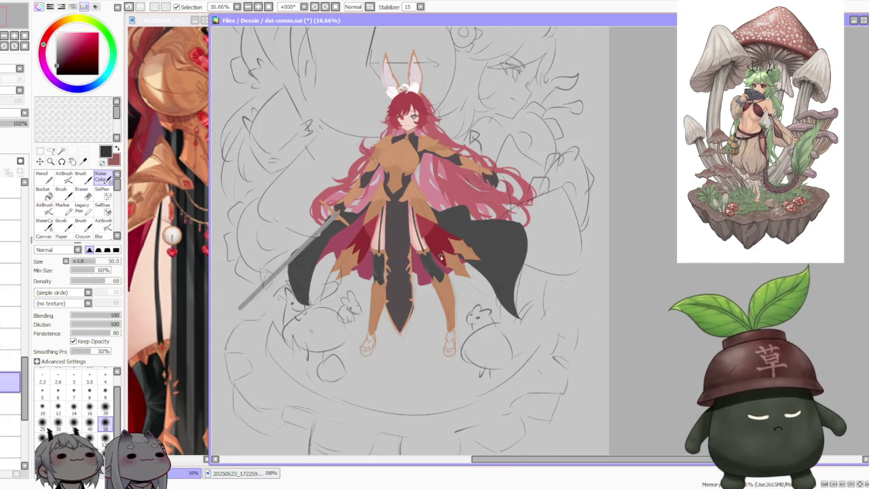
scroll(442, 256, up, 3)
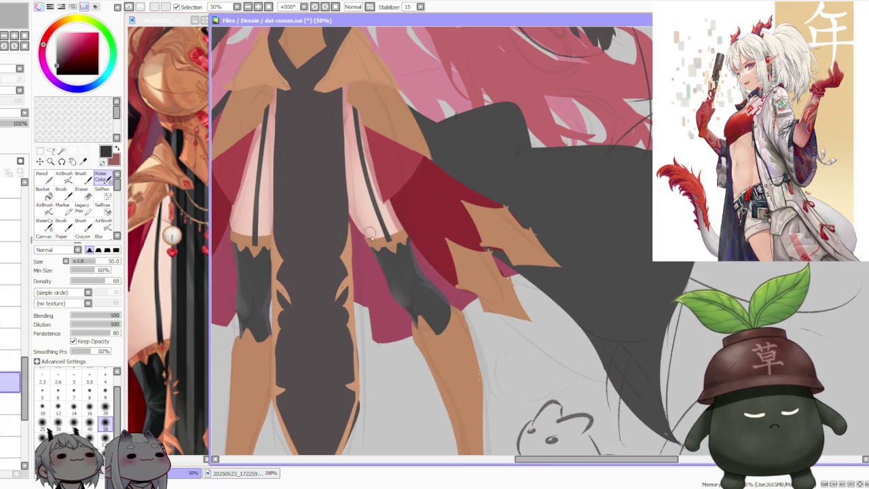
scroll(402, 212, down, 2)
scroll(400, 218, down, 1)
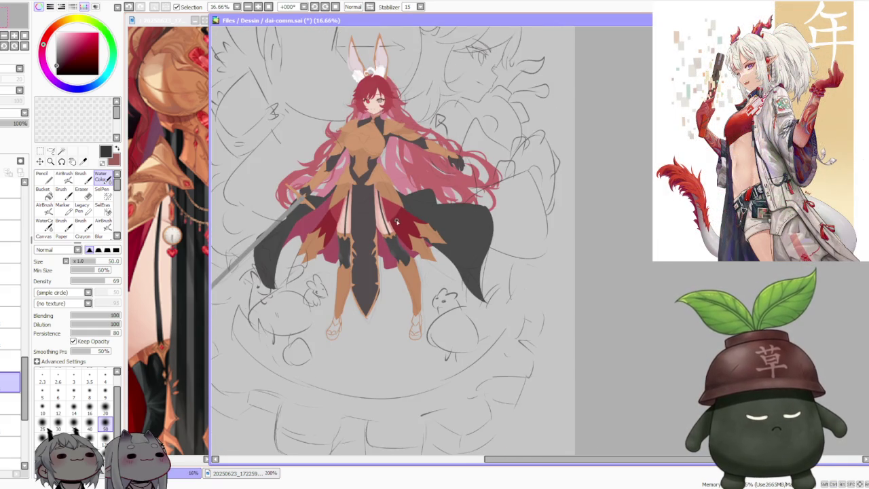
scroll(398, 221, up, 2)
click(65, 178)
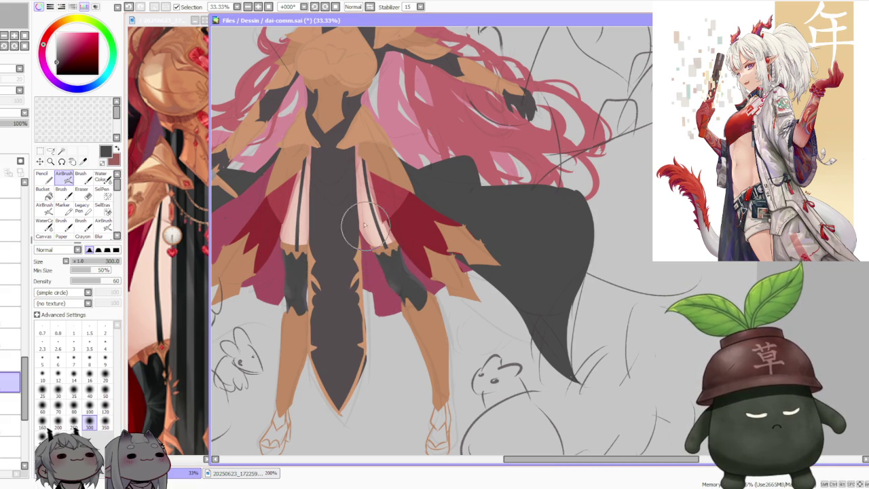
scroll(278, 220, down, 1)
scroll(320, 179, down, 1)
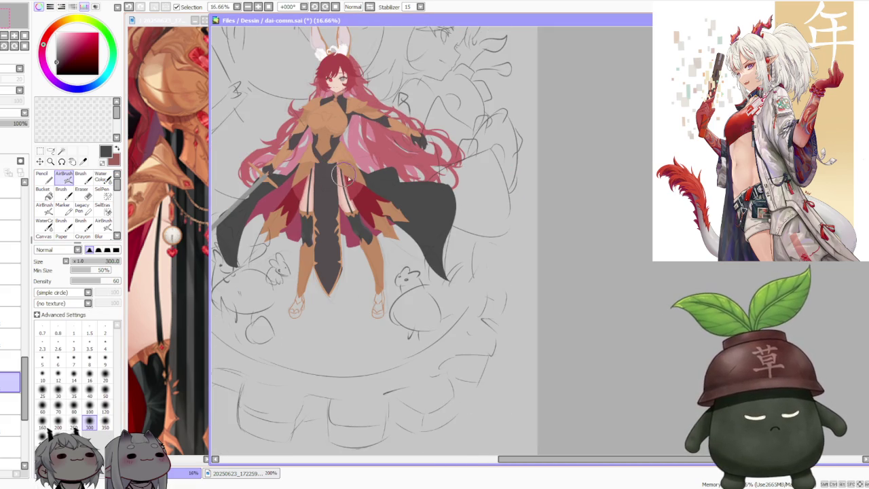
scroll(316, 197, up, 3)
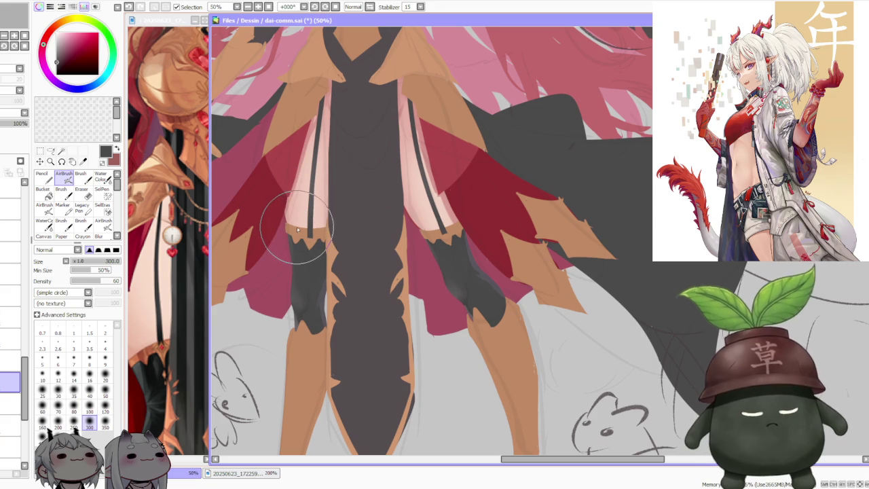
drag(298, 229, 301, 307)
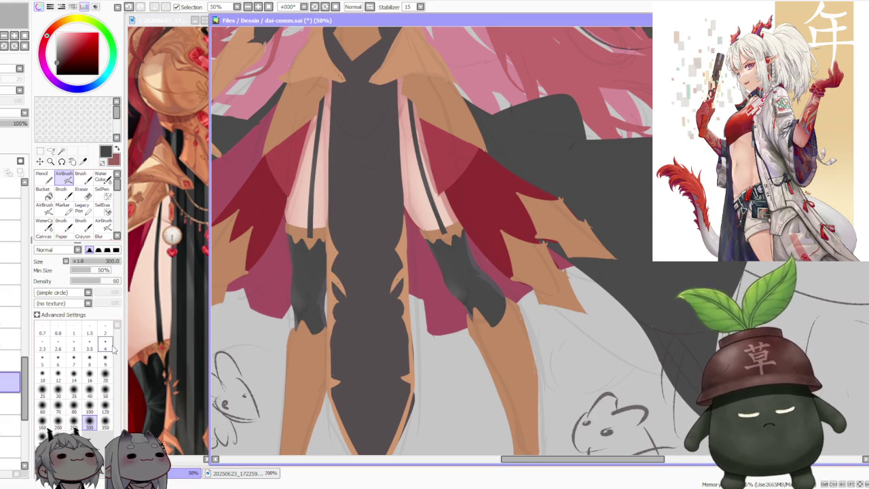
Reduce the AirBrush size to 50 and zoom around to review the stocking shading
click(105, 392)
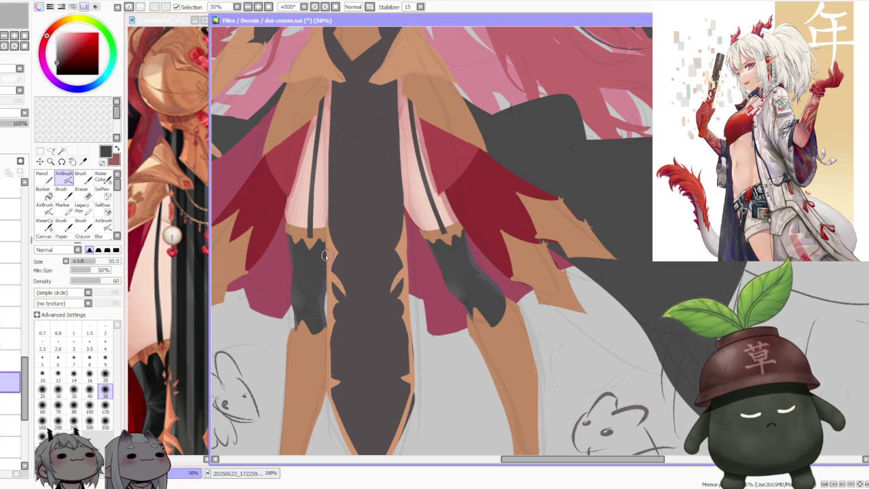
scroll(299, 312, up, 2)
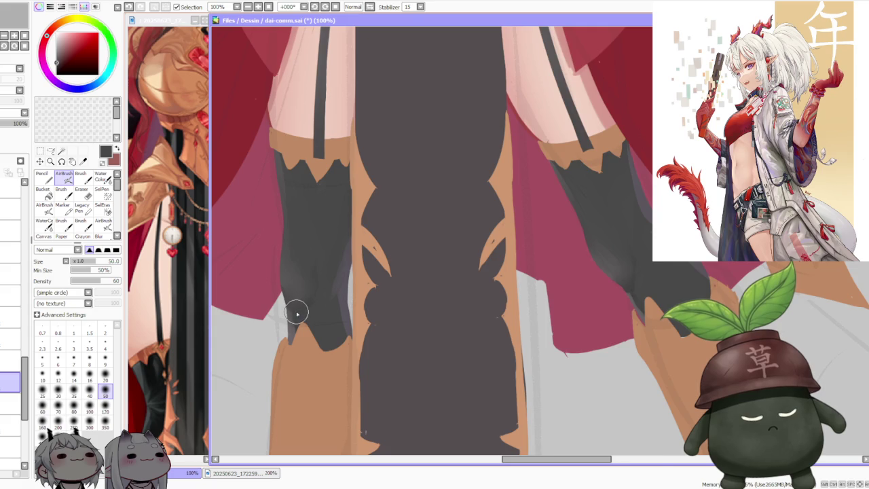
scroll(296, 314, down, 2)
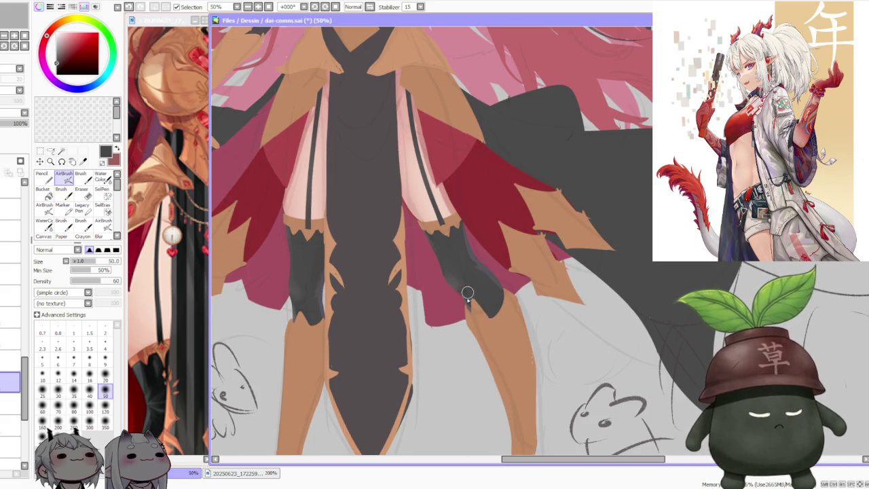
scroll(463, 288, up, 2)
scroll(460, 296, down, 2)
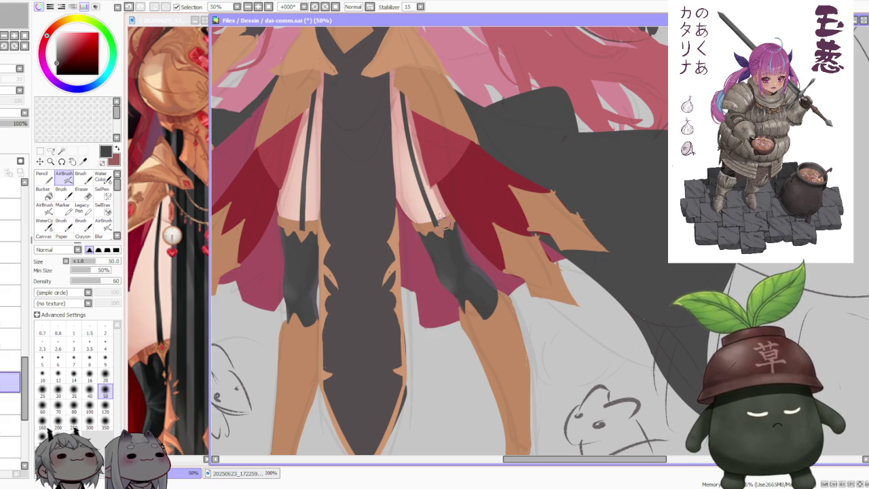
scroll(291, 202, down, 3)
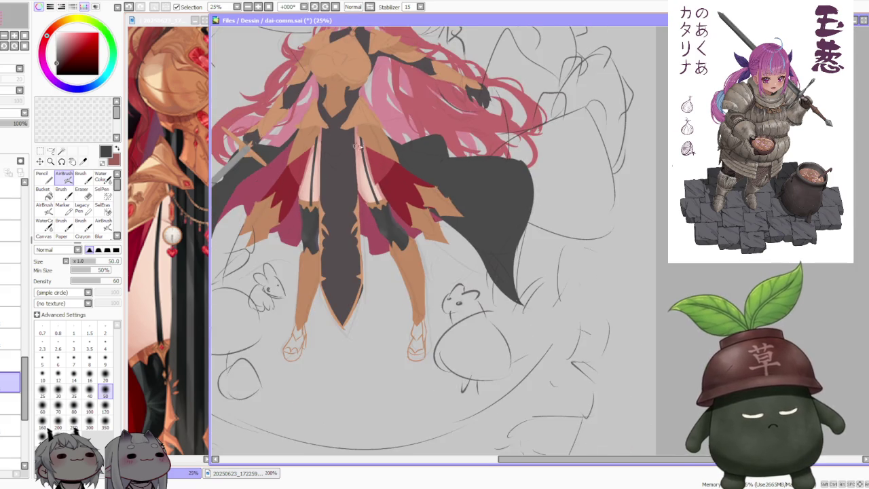
scroll(377, 123, up, 2)
scroll(354, 156, up, 1)
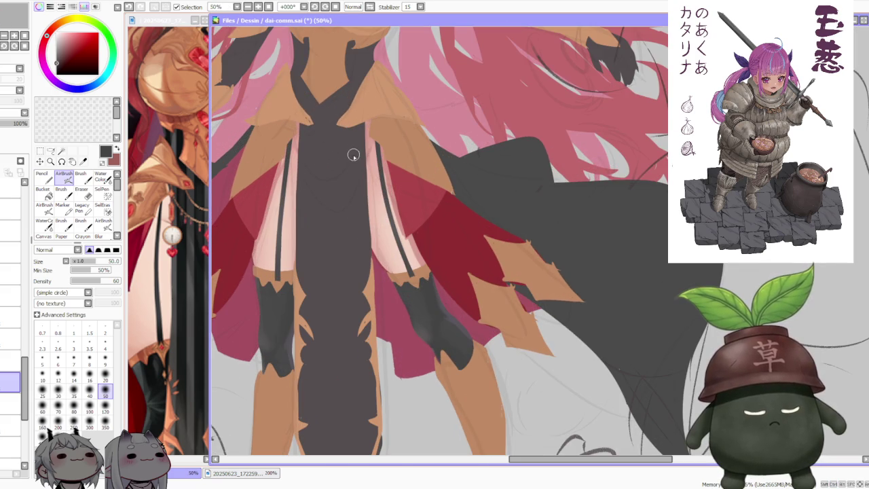
scroll(350, 163, down, 1)
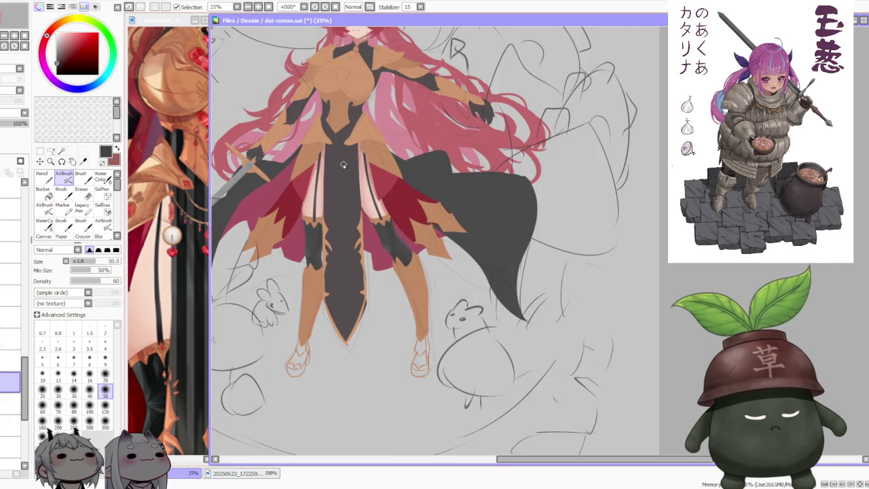
scroll(343, 165, up, 1)
scroll(343, 164, up, 1)
scroll(343, 164, up, 1)
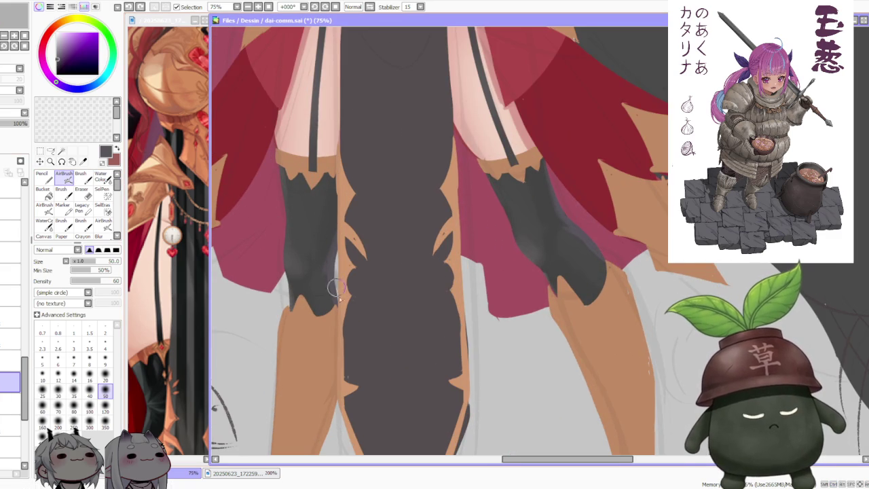
click(81, 176)
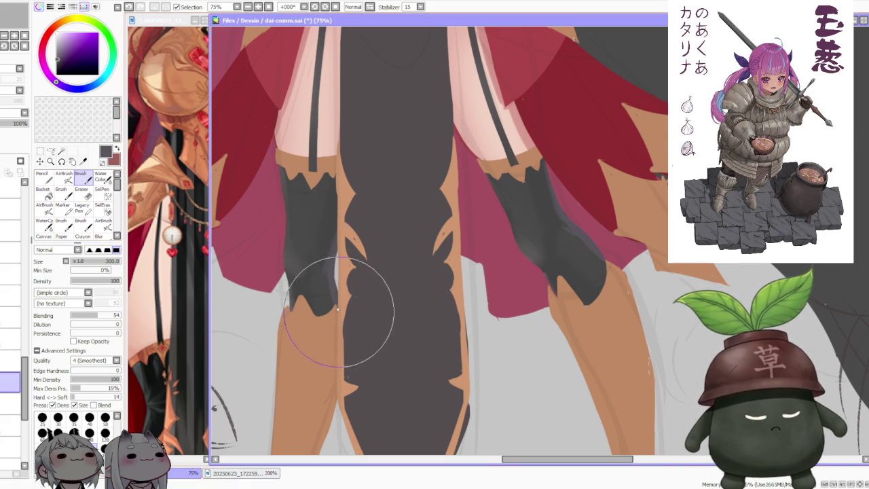
Darken the left stocking's inner edge with the Brush tool
scroll(331, 221, down, 1)
scroll(331, 221, down, 1)
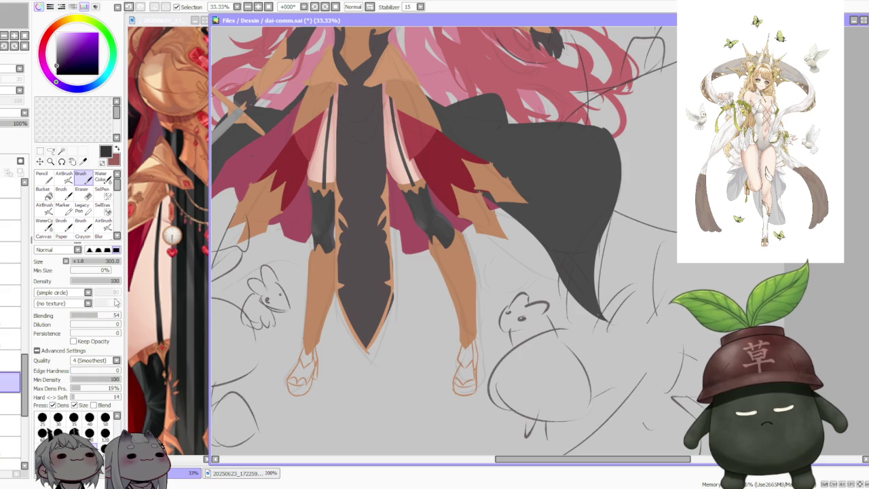
scroll(309, 232, up, 3)
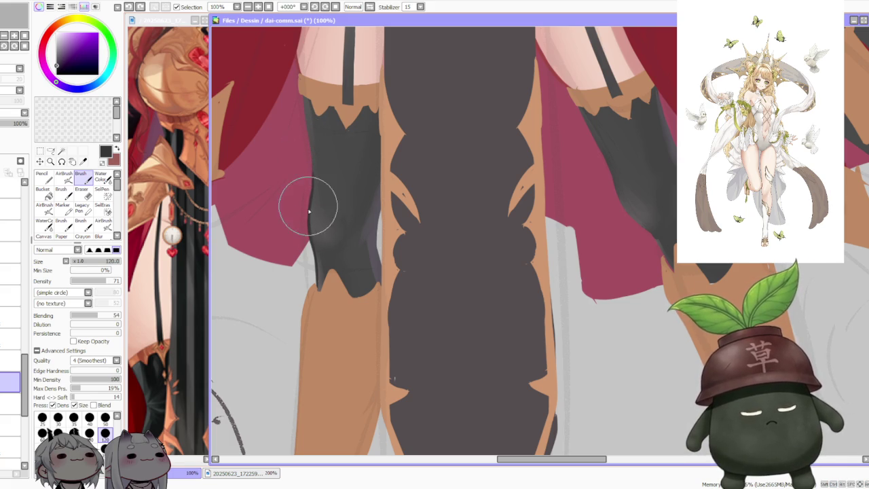
scroll(313, 156, up, 1)
scroll(310, 102, up, 1)
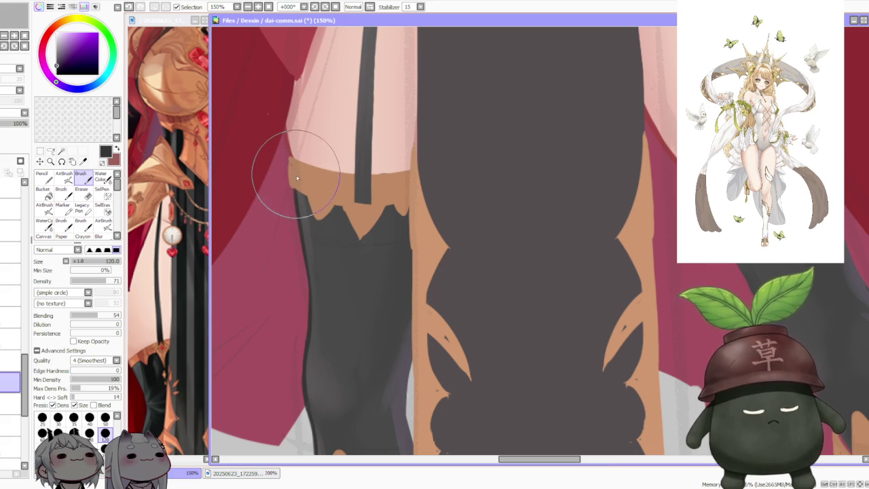
scroll(314, 169, down, 2)
scroll(340, 245, up, 1)
scroll(339, 245, up, 1)
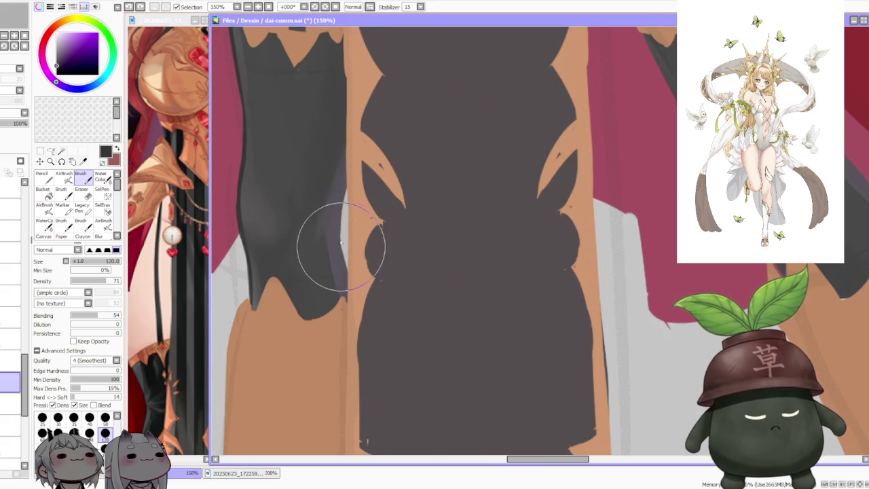
drag(339, 244, 350, 175)
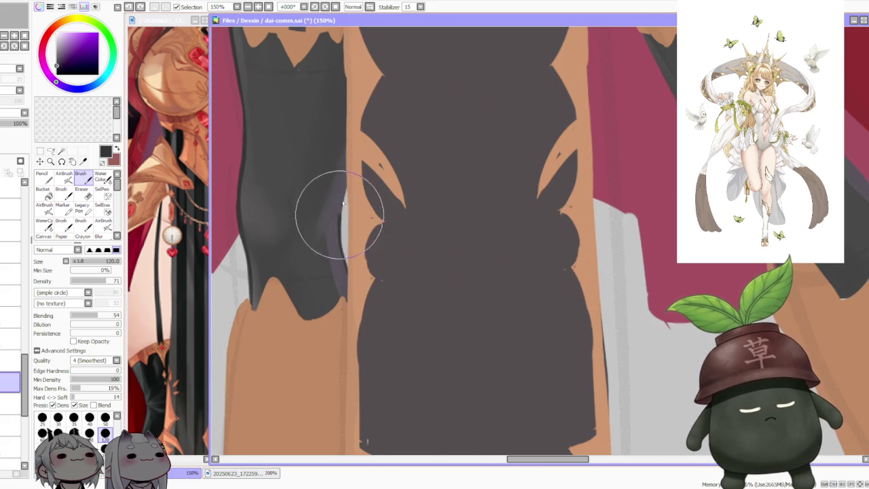
scroll(408, 122, down, 3)
scroll(428, 88, down, 2)
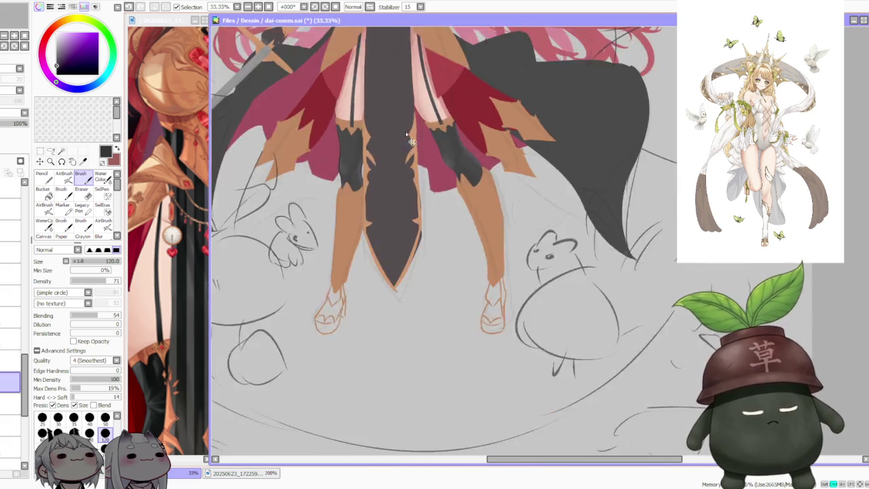
scroll(438, 70, down, 2)
scroll(421, 122, up, 4)
scroll(388, 188, up, 2)
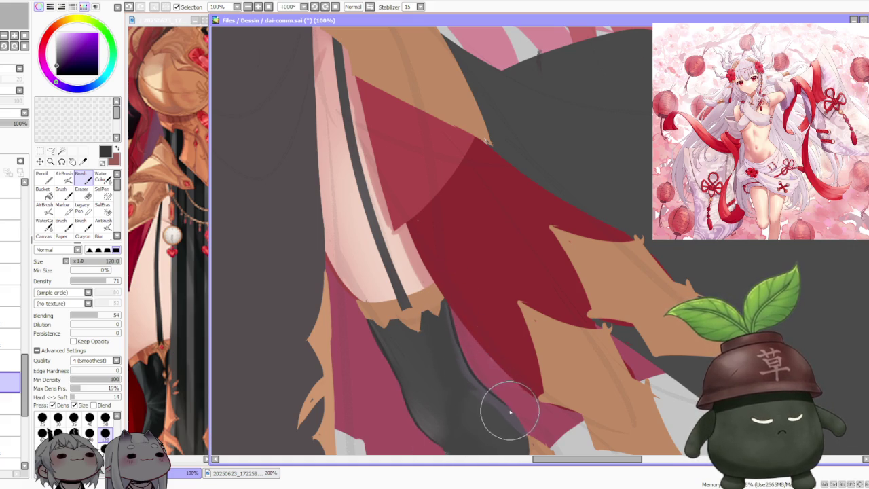
Sample a stocking colour from the drawing while zooming over the lower stocking tips
scroll(506, 406, down, 3)
scroll(475, 359, up, 3)
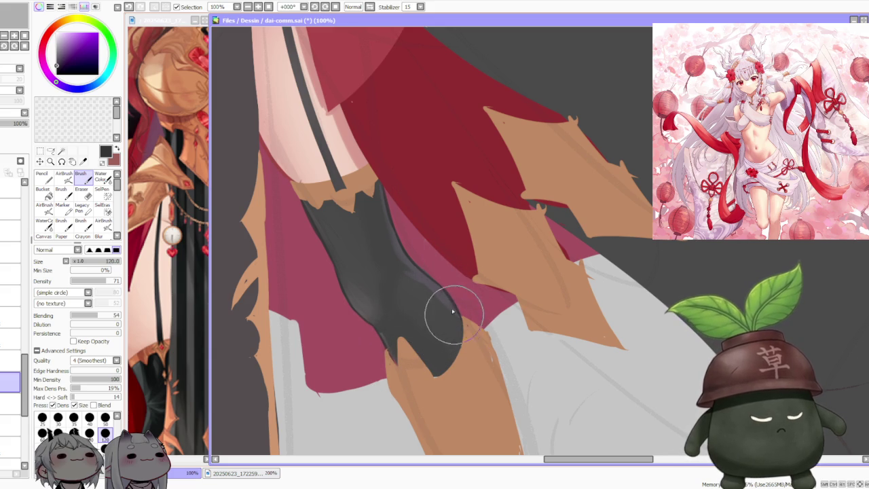
scroll(429, 252, down, 2)
scroll(429, 253, down, 1)
scroll(425, 217, down, 2)
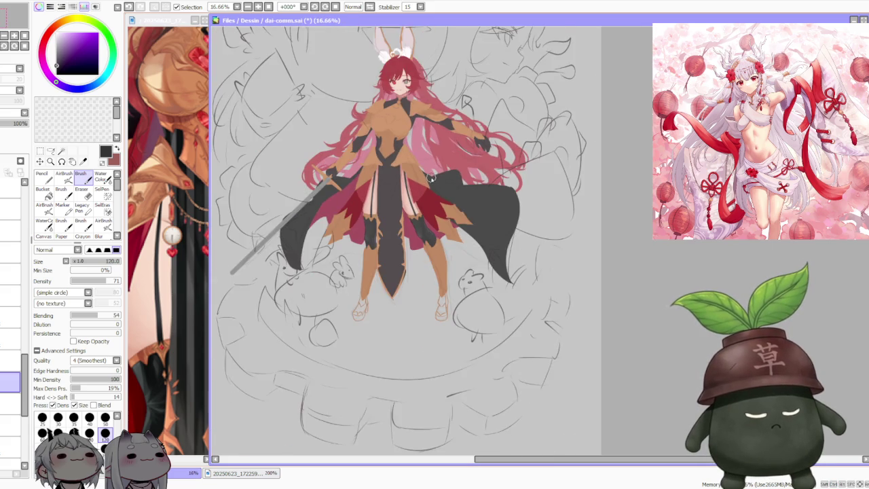
scroll(432, 176, up, 2)
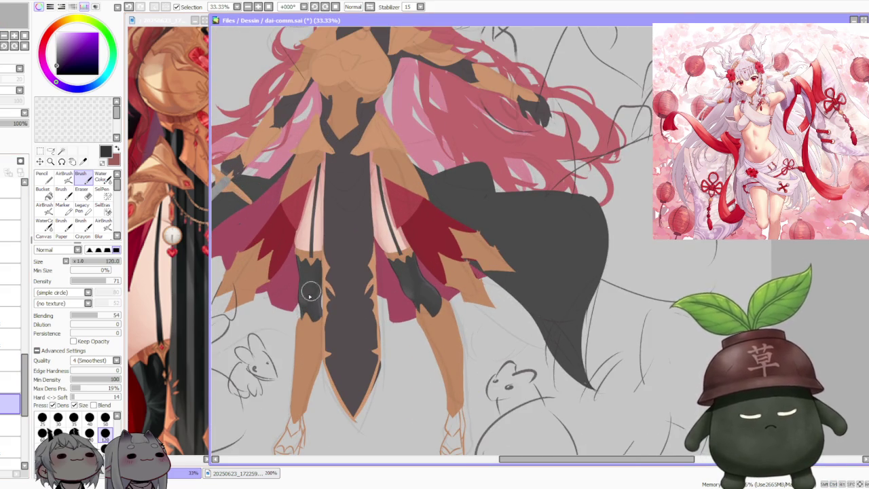
scroll(309, 293, up, 3)
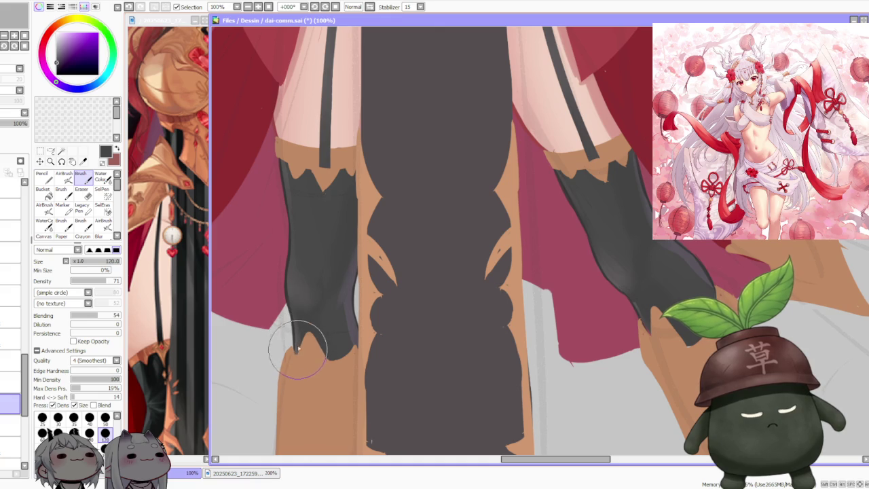
alt+click(298, 347)
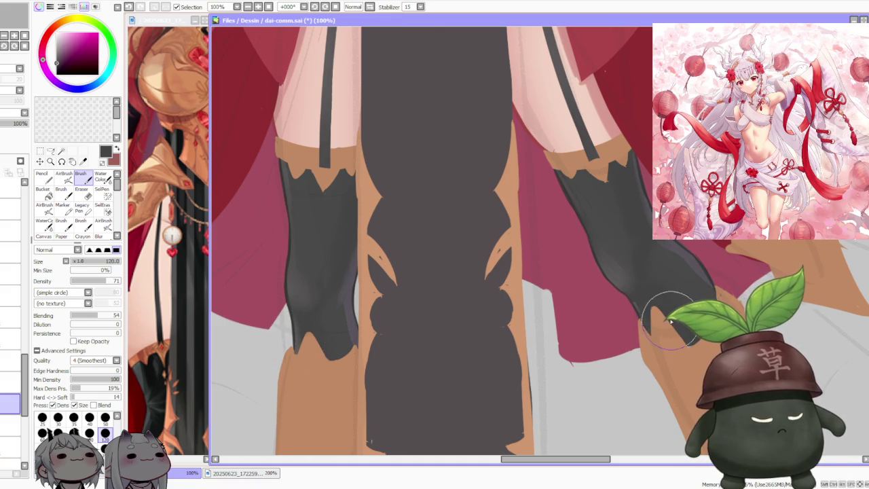
scroll(676, 333, down, 2)
scroll(612, 222, down, 1)
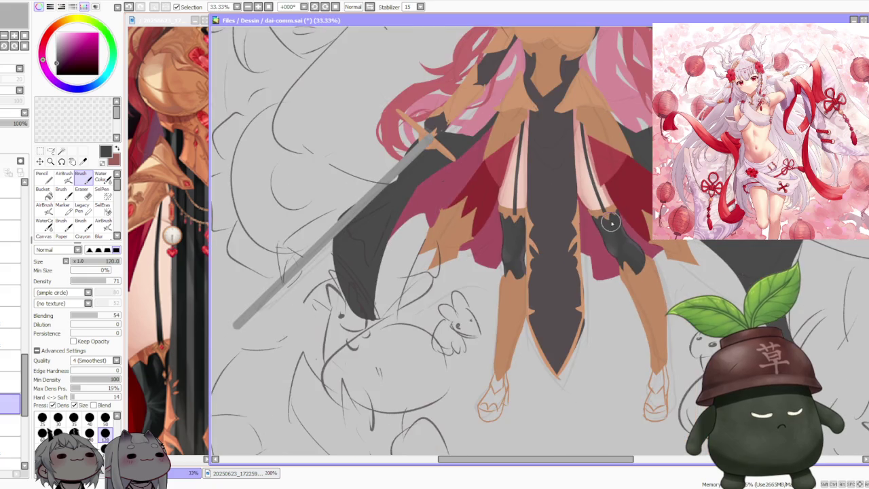
scroll(611, 229, down, 2)
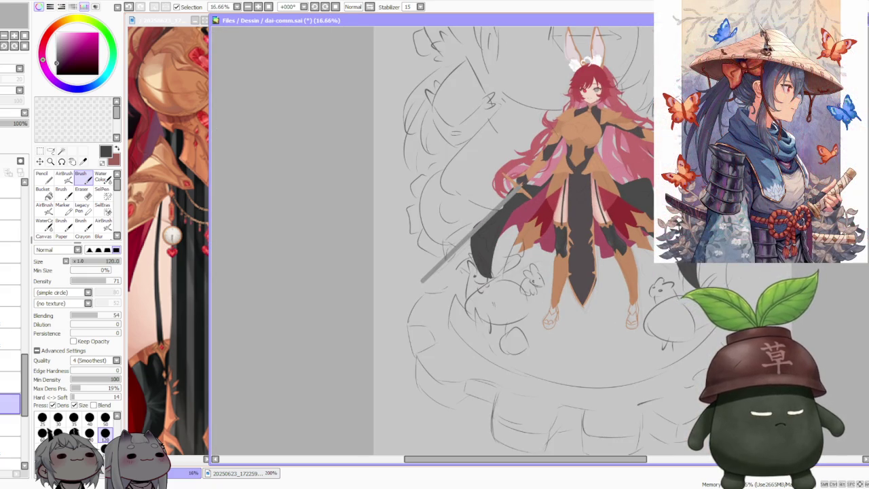
scroll(567, 269, up, 1)
scroll(564, 265, up, 1)
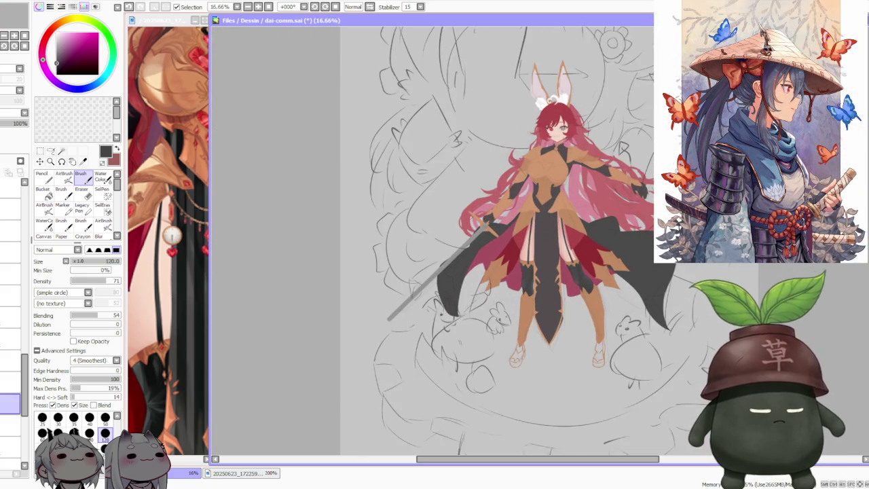
scroll(564, 265, up, 1)
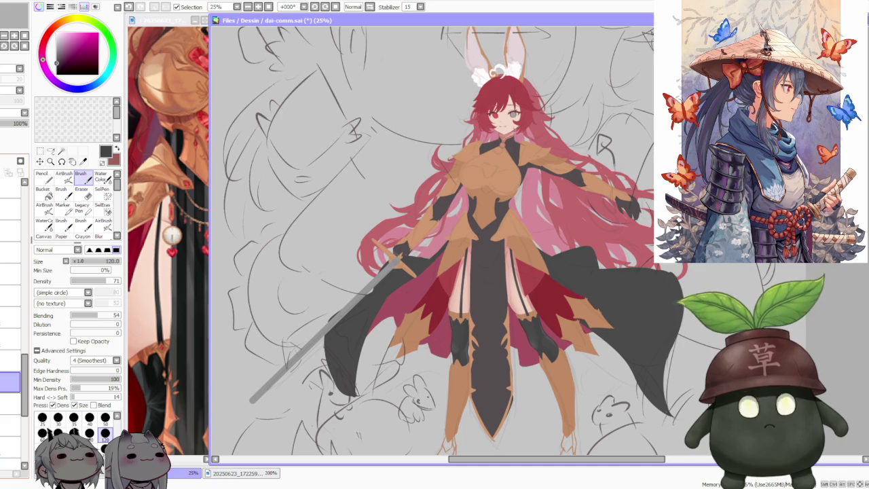
click(133, 291)
scroll(156, 305, down, 3)
scroll(176, 319, up, 2)
click(417, 283)
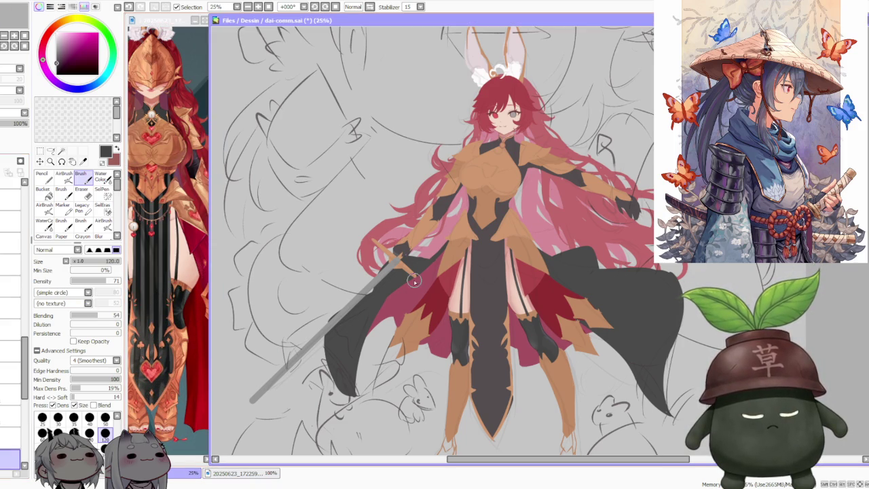
scroll(442, 272, down, 3)
scroll(482, 261, up, 1)
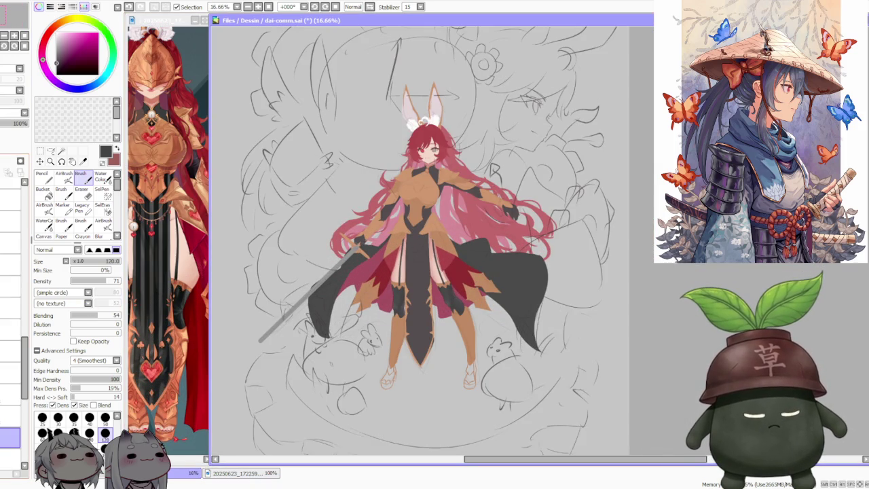
click(158, 305)
scroll(158, 305, down, 1)
scroll(157, 306, up, 2)
scroll(157, 306, up, 1)
click(240, 314)
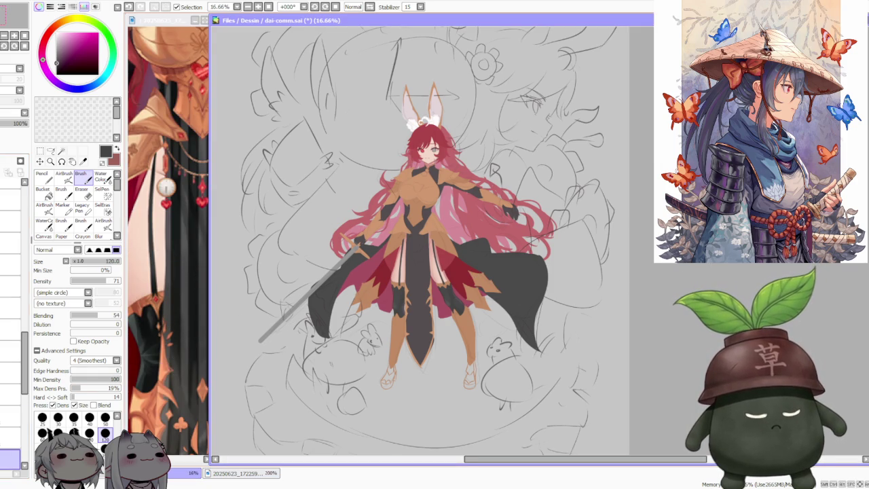
scroll(408, 273, down, 1)
scroll(407, 273, up, 1)
scroll(414, 275, up, 2)
scroll(422, 277, up, 2)
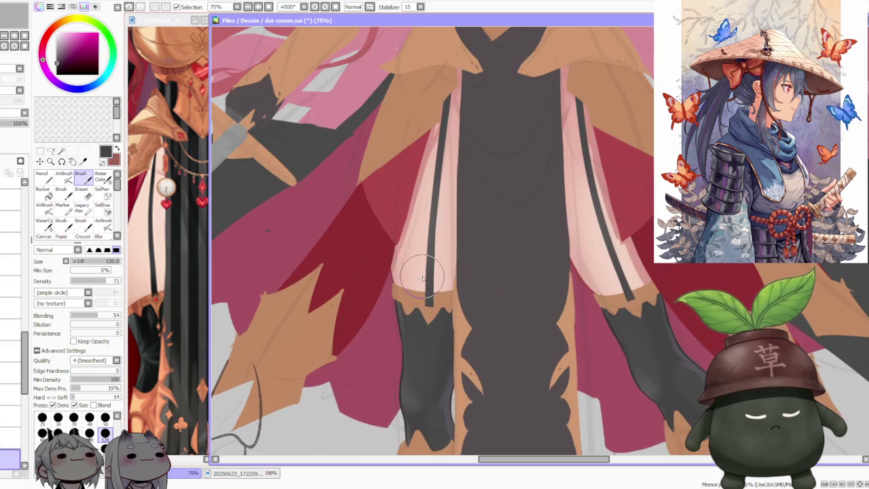
Pick the tan cuff colour at Density 100 and reshape the cuff edge over the grey notch
scroll(422, 279, down, 1)
scroll(428, 281, up, 1)
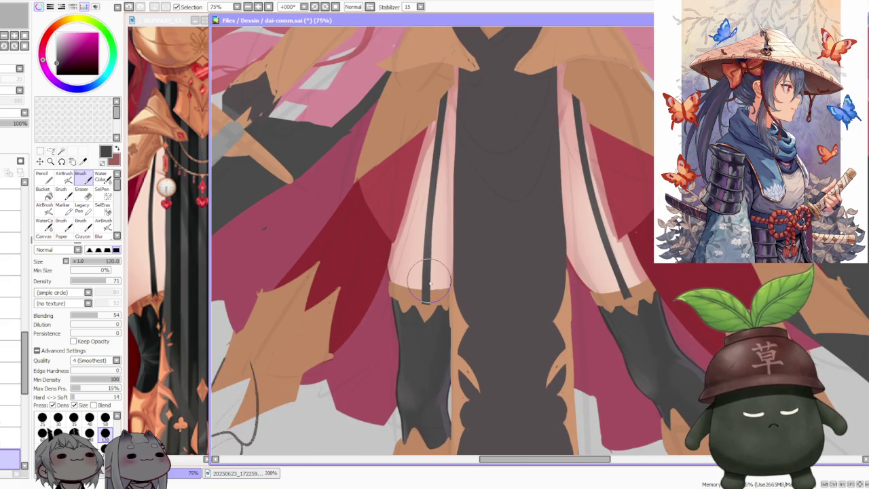
alt+click(418, 287)
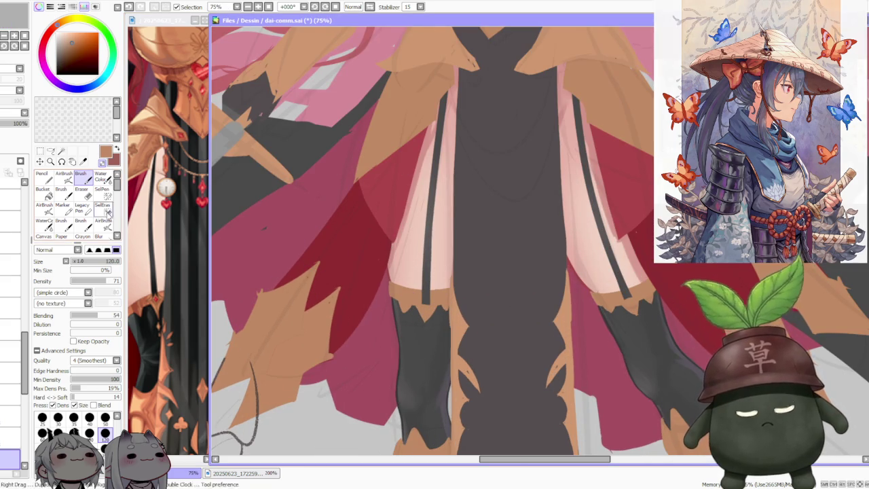
scroll(389, 285, up, 1)
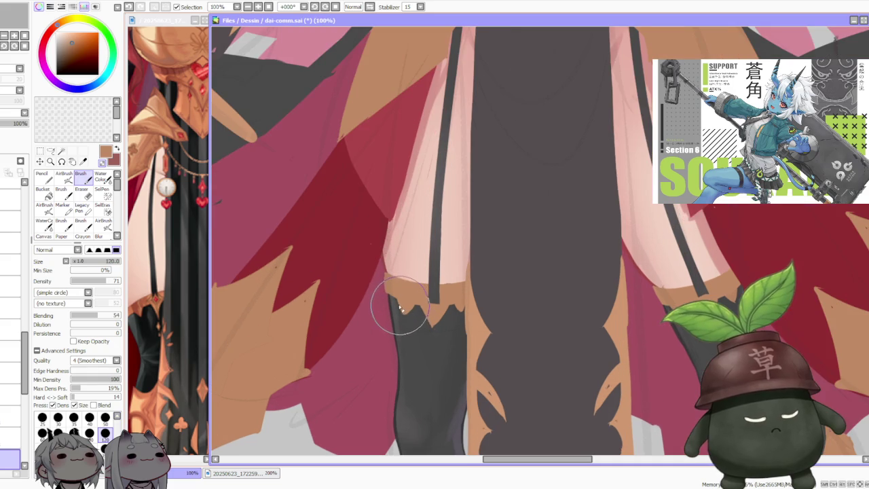
click(118, 281)
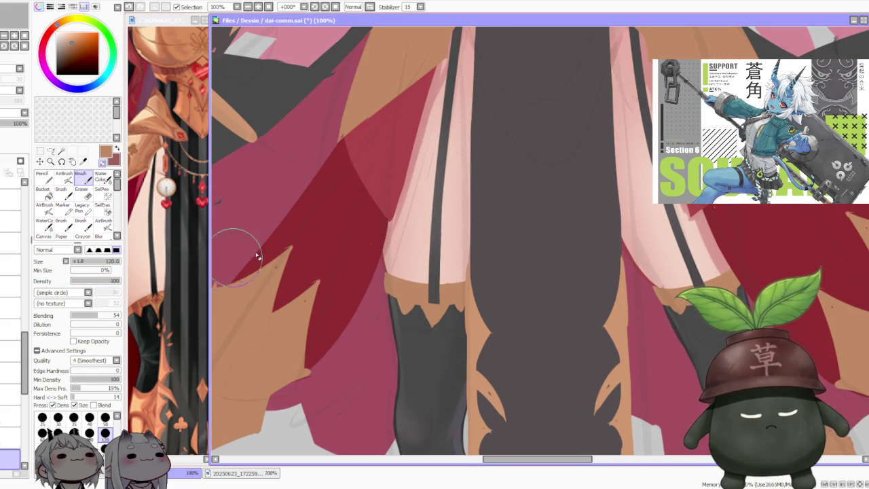
drag(403, 314, 390, 302)
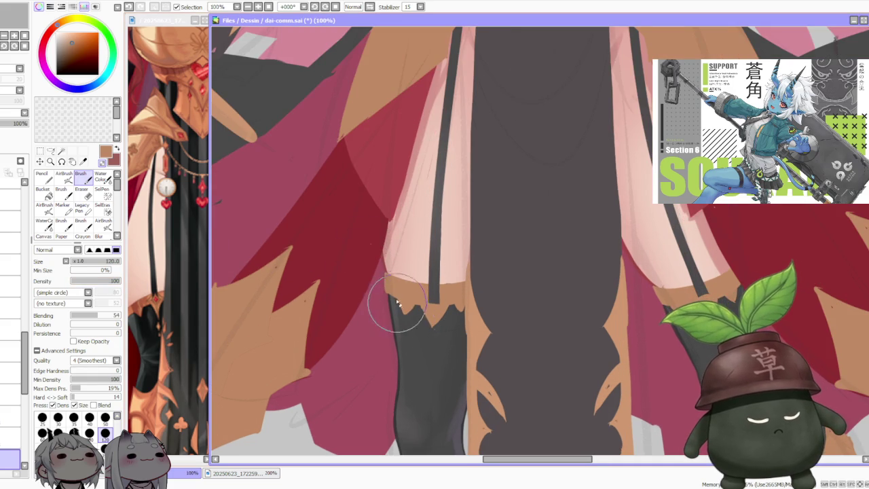
drag(404, 322, 418, 311)
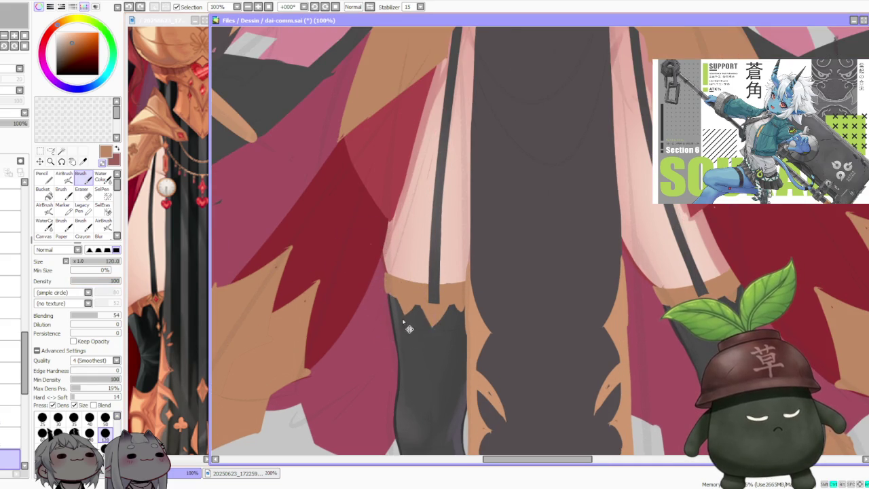
key(ctrl+z)
key(ctrl+y)
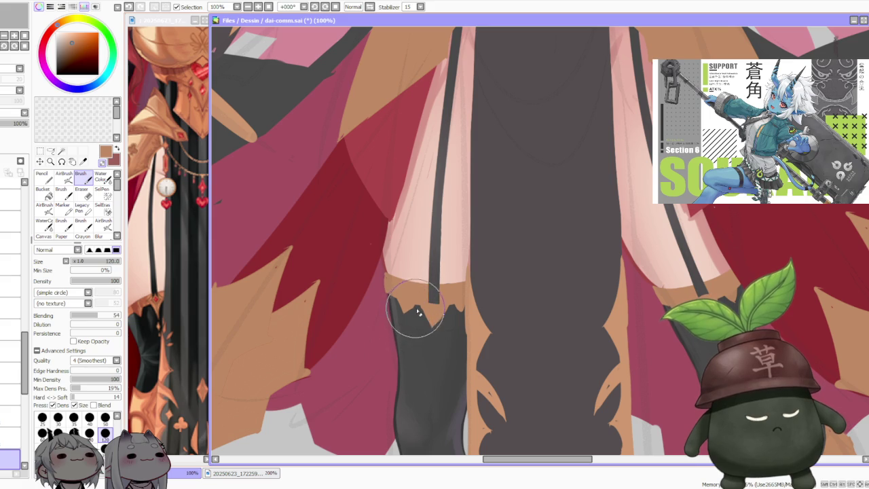
Touch up the dark stocking around the tan cuff, comparing and undoing trial strokes beside it
key(ctrl+z)
drag(404, 314, 408, 319)
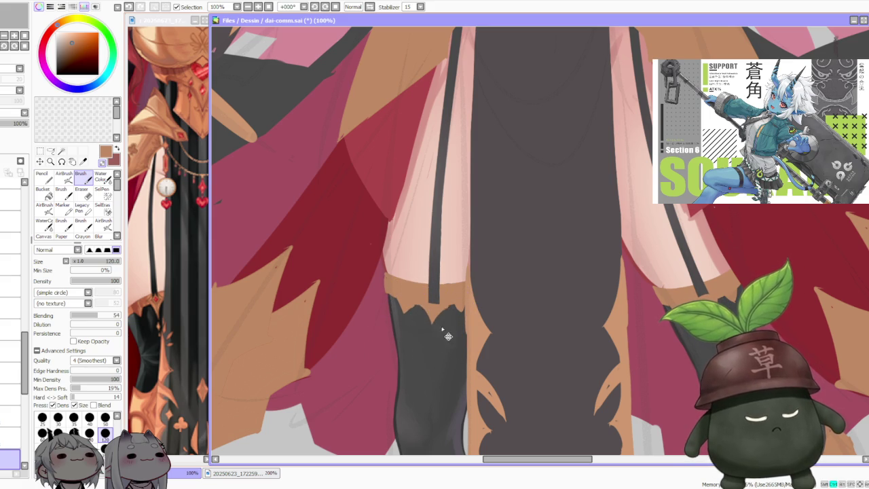
drag(445, 349, 443, 330)
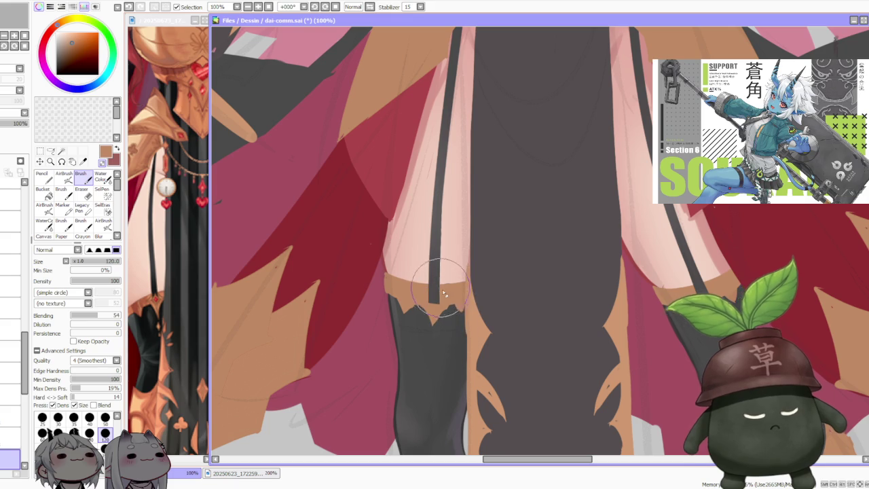
key(ctrl+z)
key(ctrl+y)
key(ctrl+z)
key(ctrl+y)
key(ctrl+z)
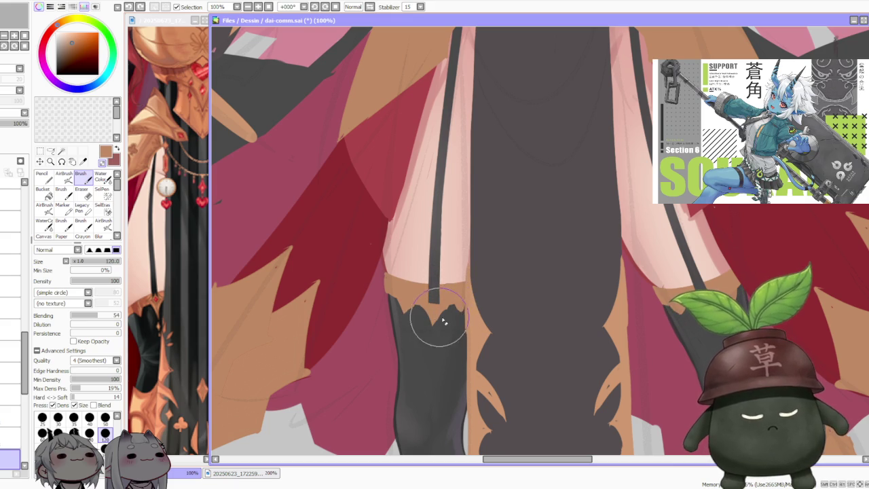
drag(445, 317, 438, 337)
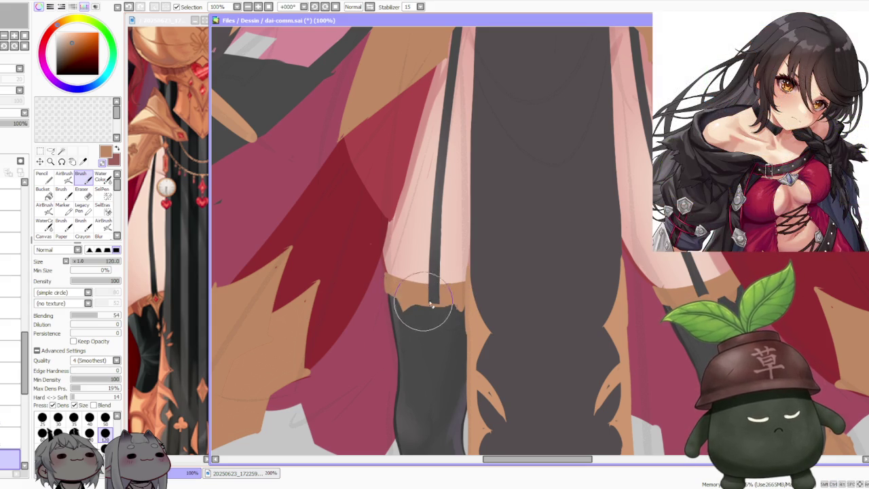
mouse_move(448, 303)
mouse_down()
mouse_move(466, 320)
mouse_move(454, 305)
mouse_up()
key(ctrl+z)
key(ctrl+z)
key(ctrl+z)
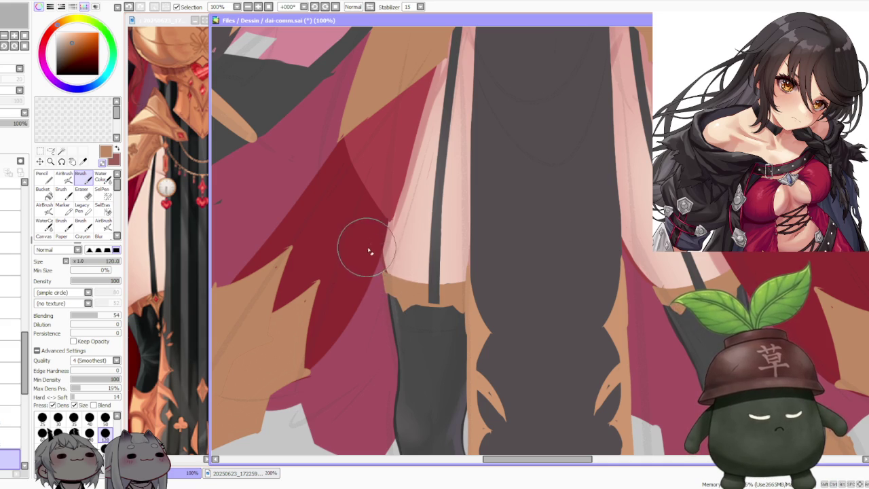
scroll(428, 255, down, 1)
scroll(428, 256, down, 1)
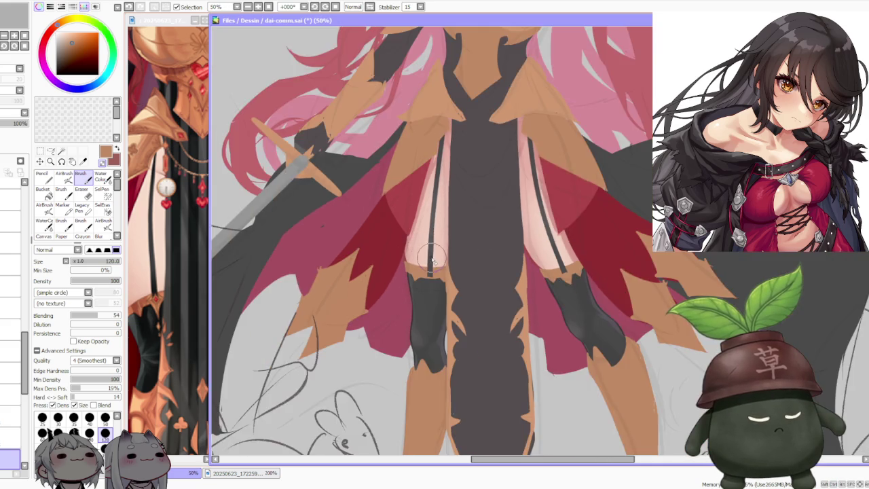
Extend the garter strap down to the top of the left stocking
scroll(442, 288, up, 3)
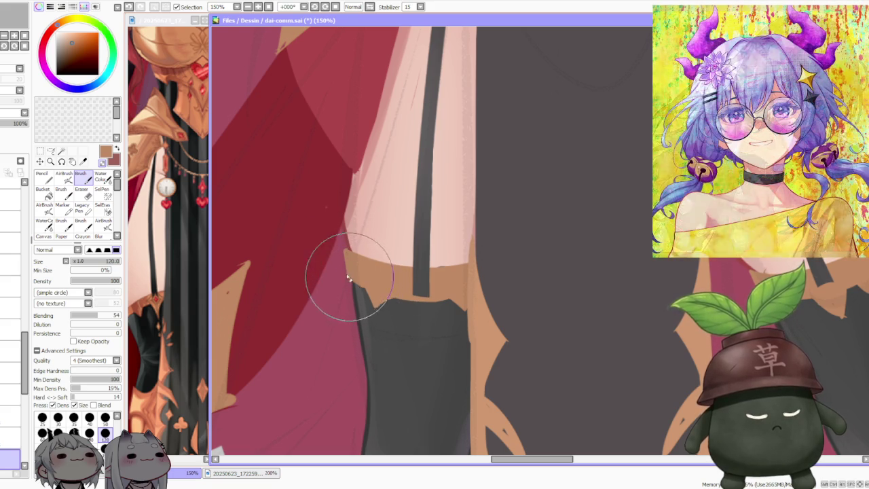
scroll(349, 233, down, 2)
scroll(394, 158, down, 3)
scroll(395, 158, up, 1)
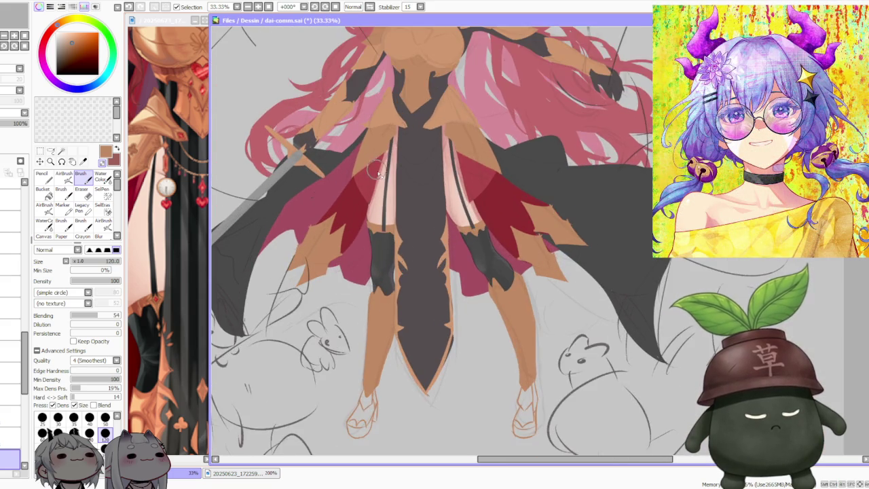
scroll(377, 175, up, 1)
scroll(353, 175, up, 1)
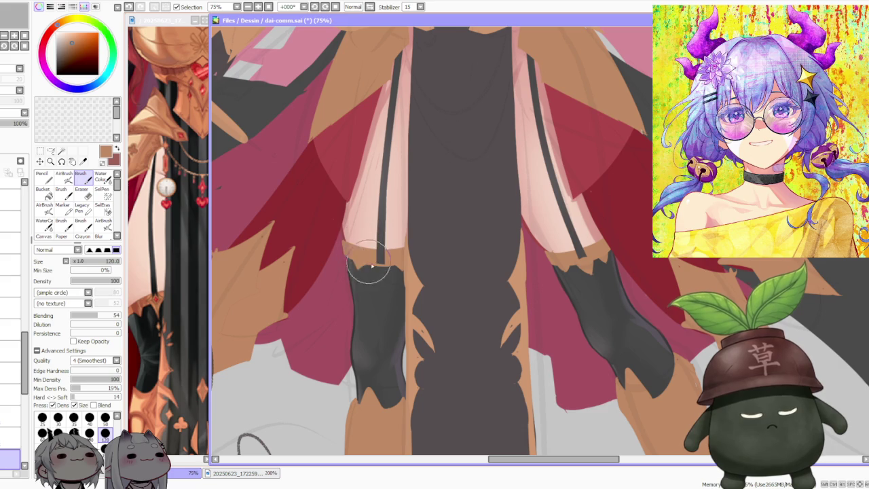
mouse_move(373, 274)
mouse_down()
mouse_move(381, 291)
mouse_move(387, 271)
mouse_move(370, 272)
mouse_move(380, 286)
mouse_move(394, 261)
mouse_move(370, 272)
mouse_move(387, 278)
mouse_move(373, 278)
mouse_move(382, 296)
mouse_move(371, 243)
mouse_up()
Choose a lighter peach colour and switch to the AirBrush at size 50, density 60
scroll(371, 244, down, 4)
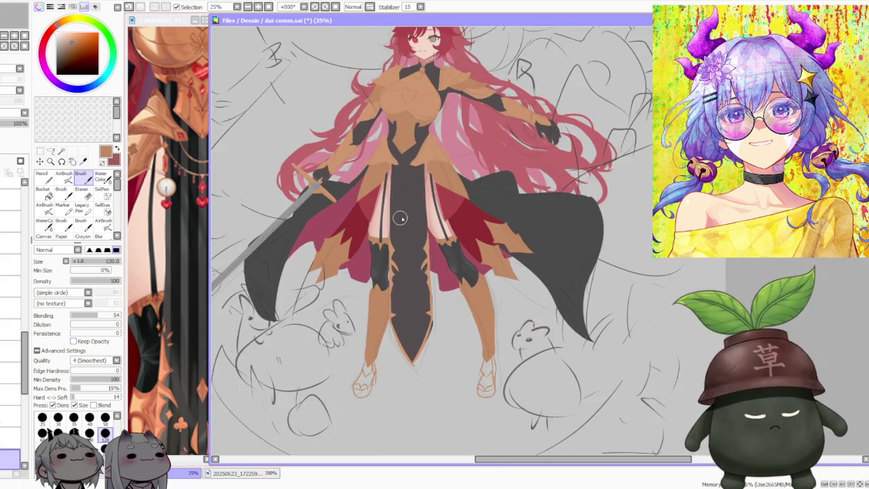
scroll(374, 243, up, 3)
click(69, 46)
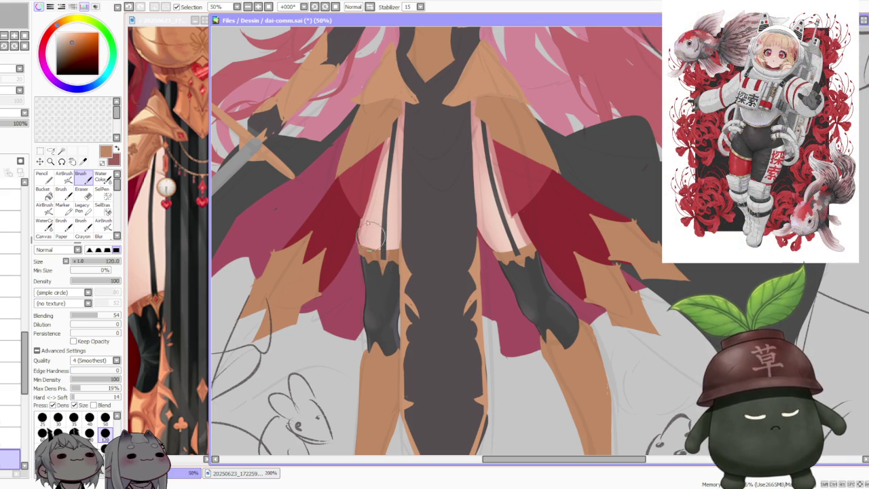
scroll(398, 235, down, 1)
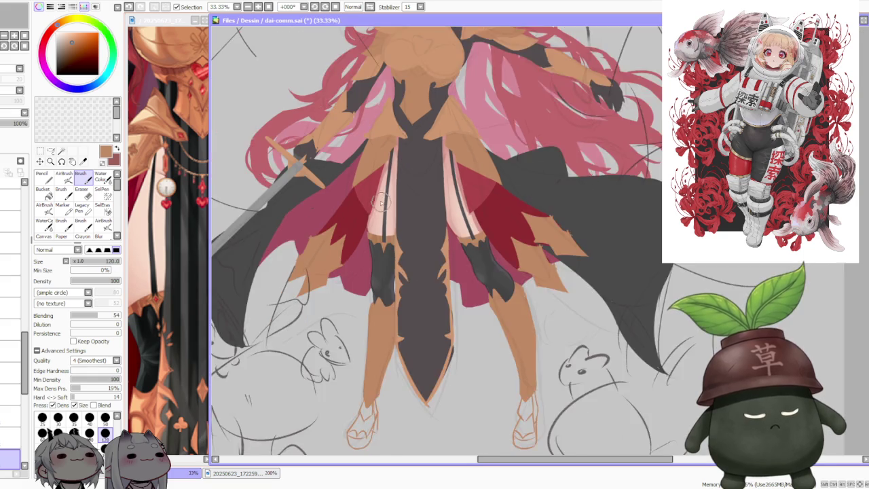
scroll(376, 253, up, 1)
alt+click(280, 189)
key(a)
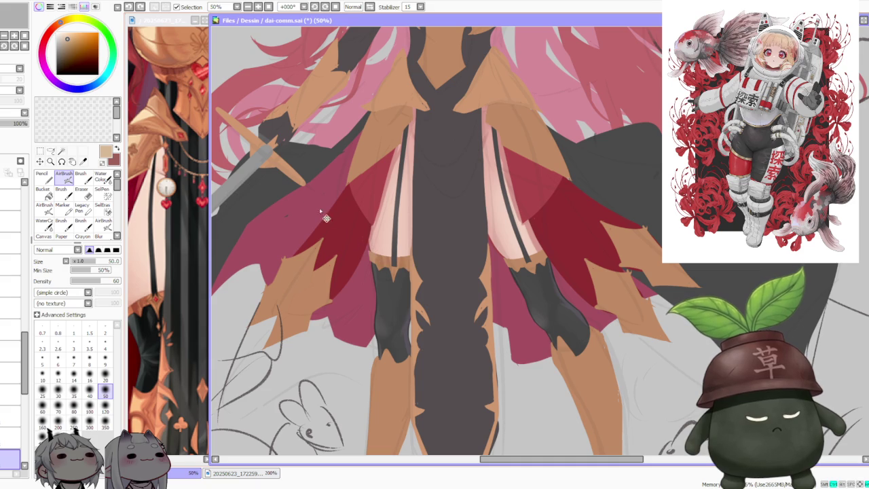
Paint a dark brown shadow along the left thigh's lower edge with the Brush
key(b)
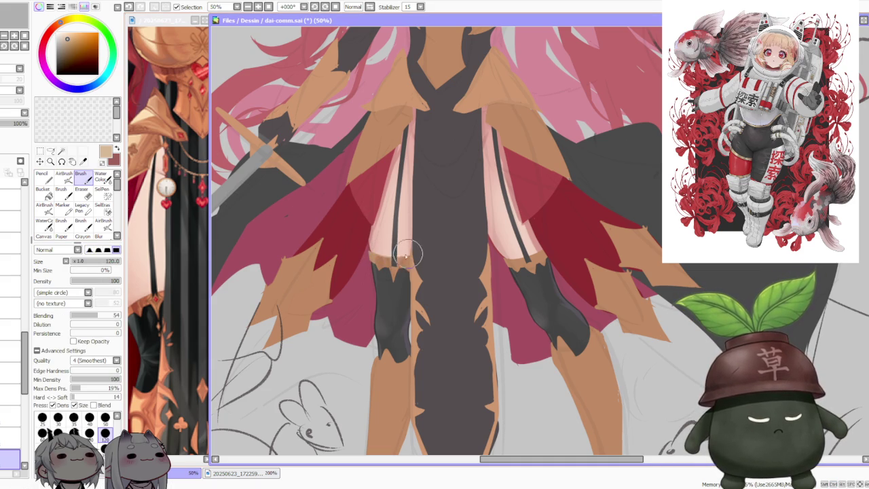
alt+click(363, 246)
drag(378, 256, 388, 269)
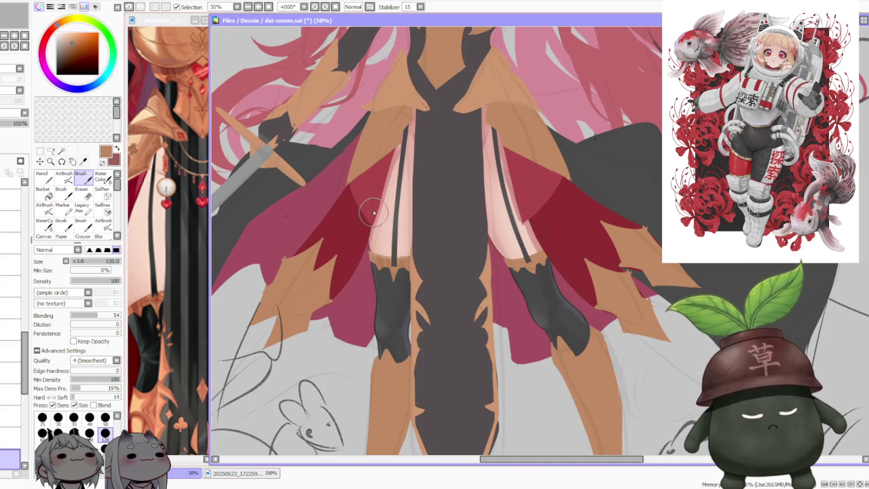
click(173, 335)
scroll(173, 335, down, 3)
scroll(157, 312, up, 4)
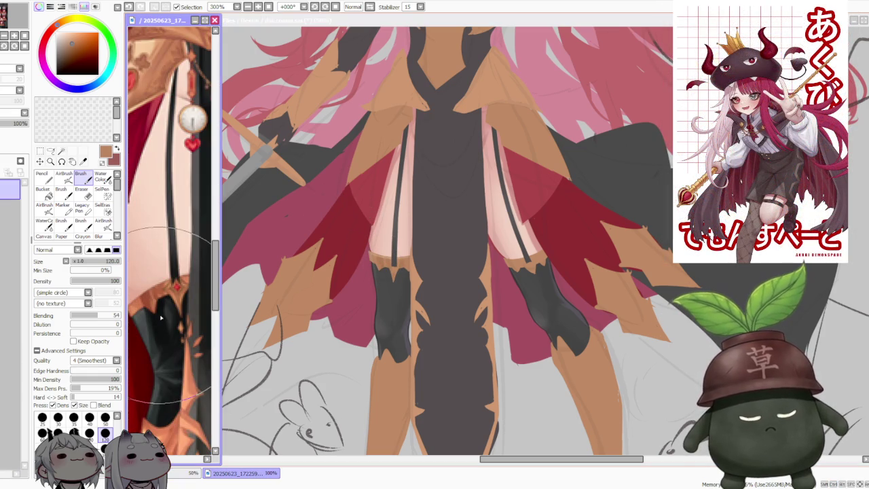
click(333, 228)
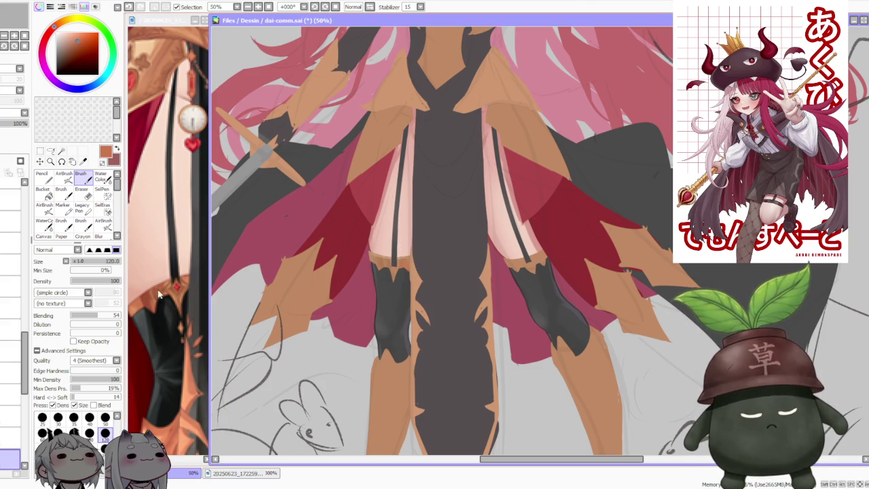
Airbrush faint red-brown shading onto the thigh, then sample the tan stocking band colour
alt+click(143, 307)
key(v)
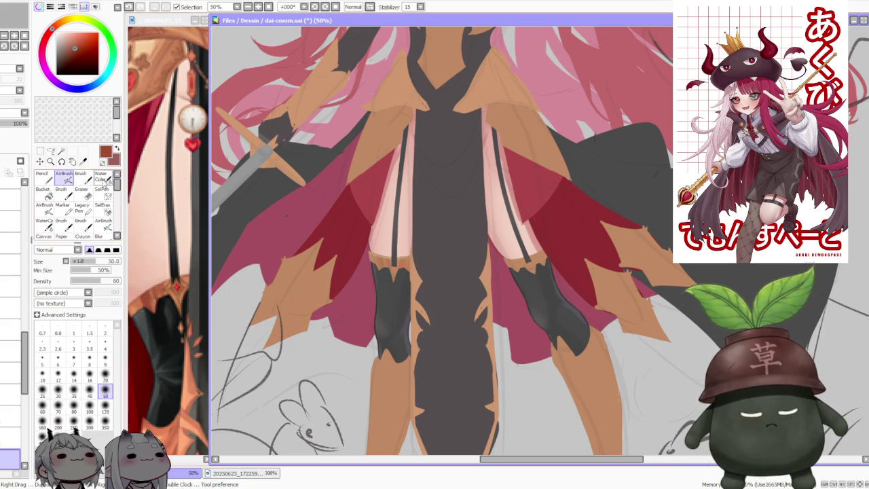
mouse_move(411, 261)
mouse_down()
mouse_move(405, 245)
mouse_move(407, 263)
mouse_up()
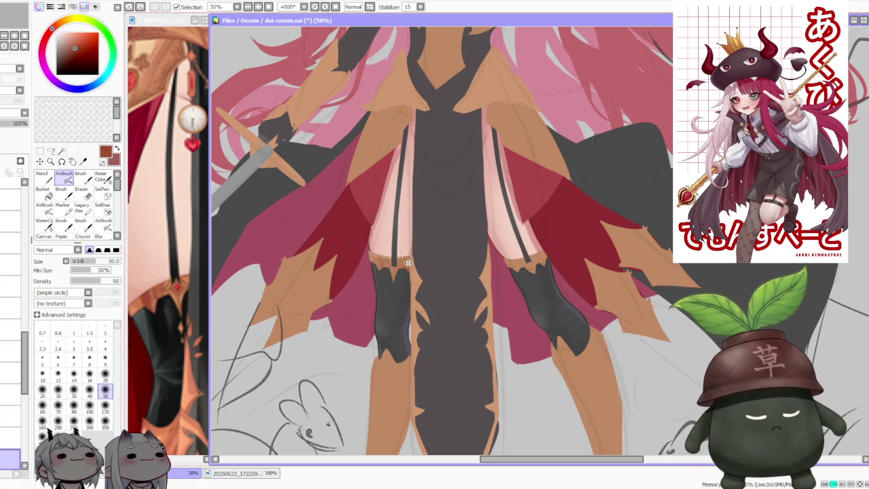
scroll(402, 272, down, 3)
scroll(402, 272, down, 2)
scroll(380, 269, up, 5)
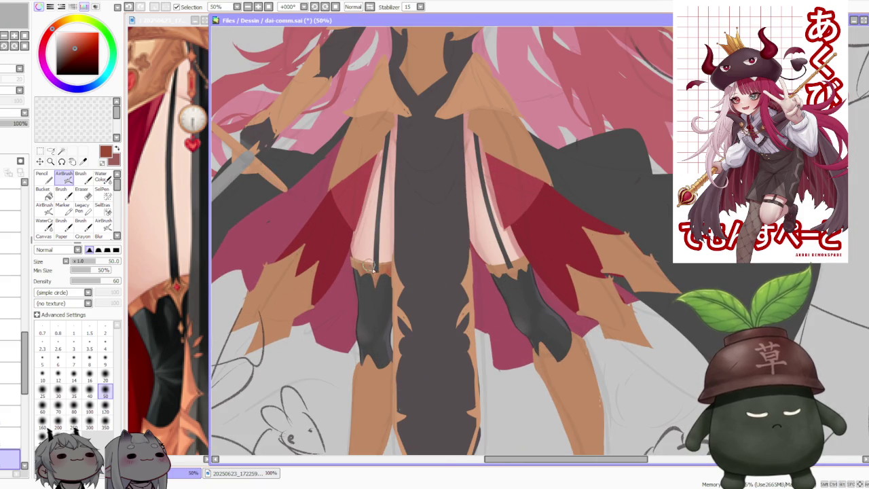
alt+click(369, 268)
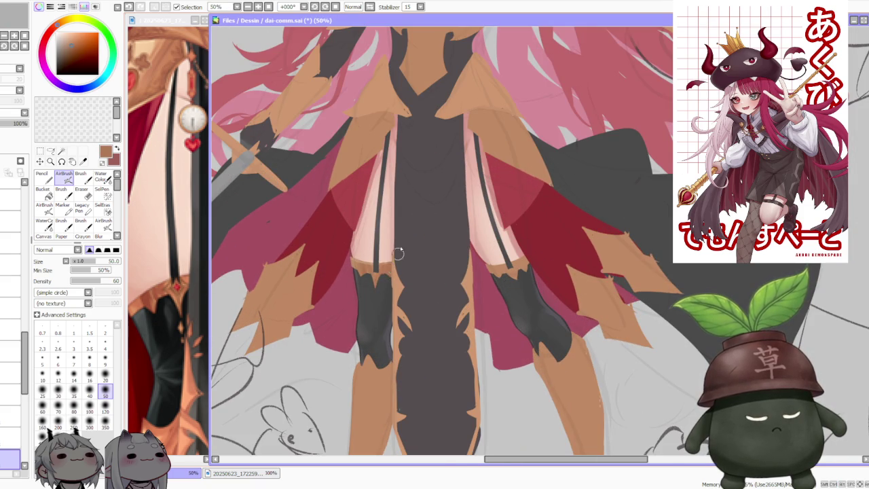
scroll(399, 253, down, 1)
scroll(414, 217, down, 1)
scroll(432, 170, down, 1)
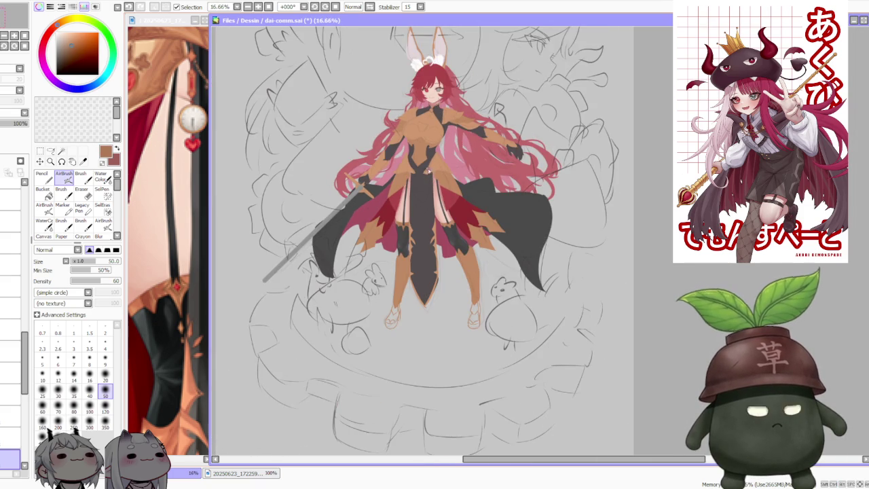
Extend the left stocking's tan band upward with the hard brush, undoing a stray V stroke
scroll(413, 180, up, 2)
scroll(415, 194, up, 2)
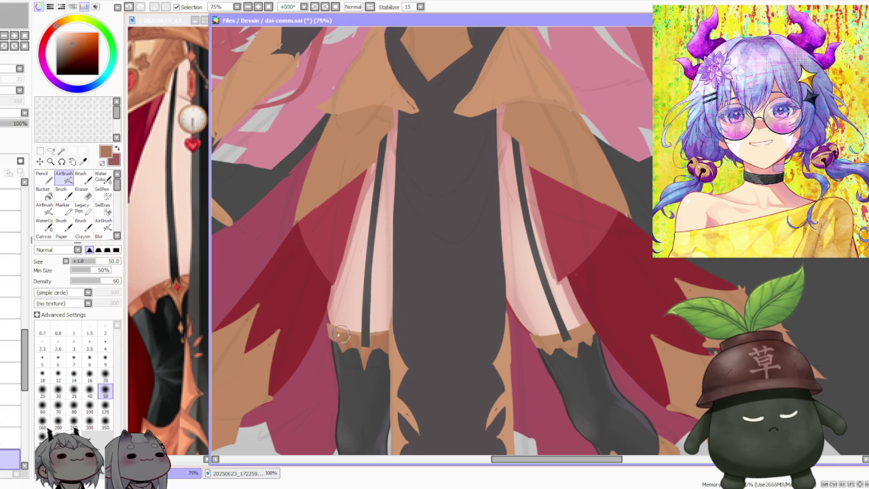
key(b)
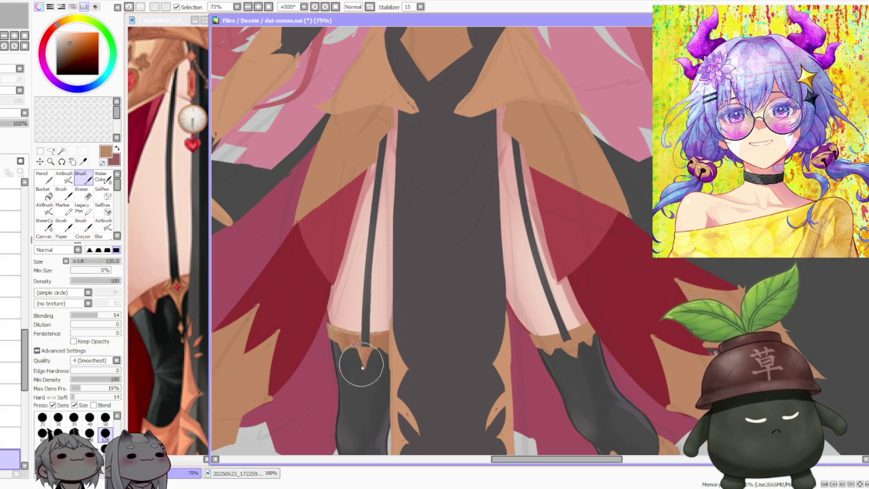
drag(346, 334, 370, 334)
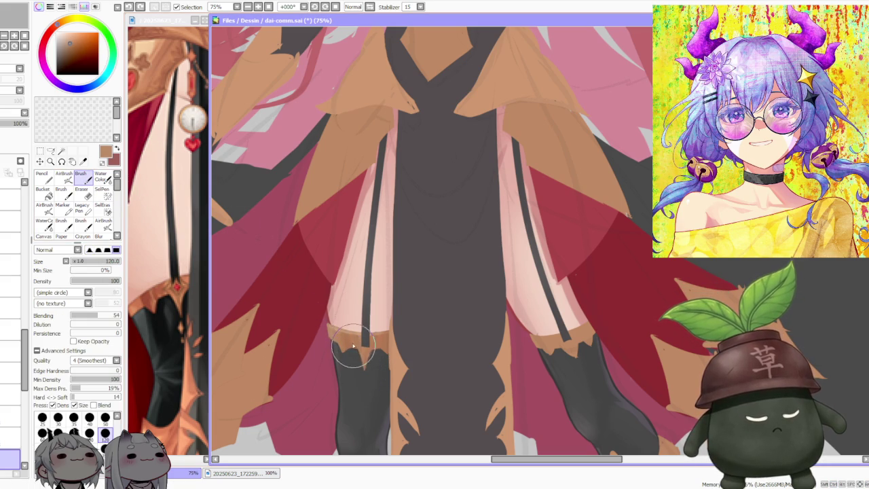
drag(350, 345, 364, 366)
key(ctrl+z)
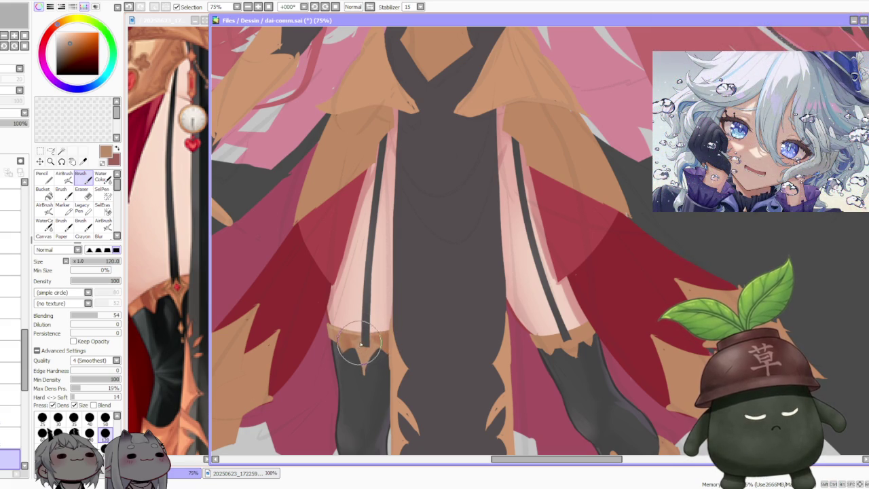
Retouch the lighter orange band beside the garter strap and repaint the band's top on a higher layer
mouse_move(360, 351)
mouse_down()
mouse_move(352, 338)
mouse_move(362, 329)
mouse_up()
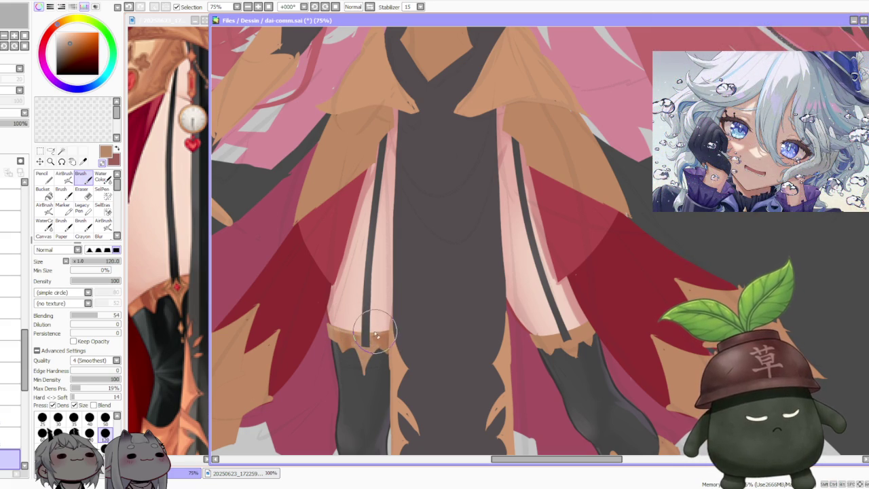
mouse_move(373, 335)
mouse_down()
mouse_move(382, 343)
mouse_move(359, 365)
mouse_move(371, 378)
mouse_move(378, 367)
mouse_up()
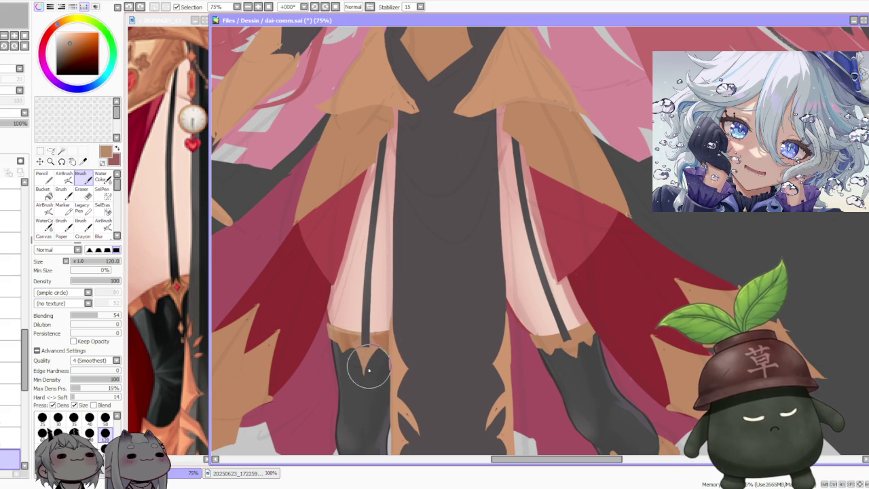
mouse_move(370, 318)
mouse_down()
mouse_move(385, 347)
mouse_move(339, 339)
mouse_move(361, 382)
mouse_move(346, 353)
mouse_move(364, 375)
mouse_up()
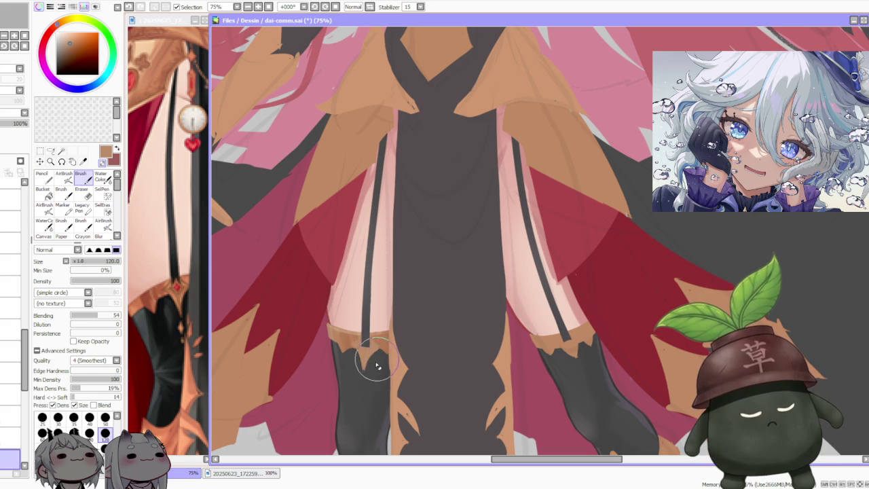
click(10, 438)
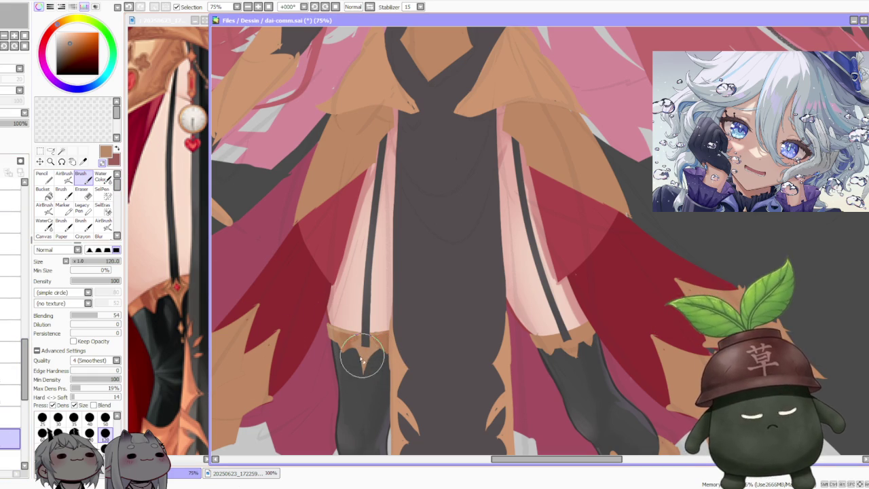
drag(349, 361, 359, 369)
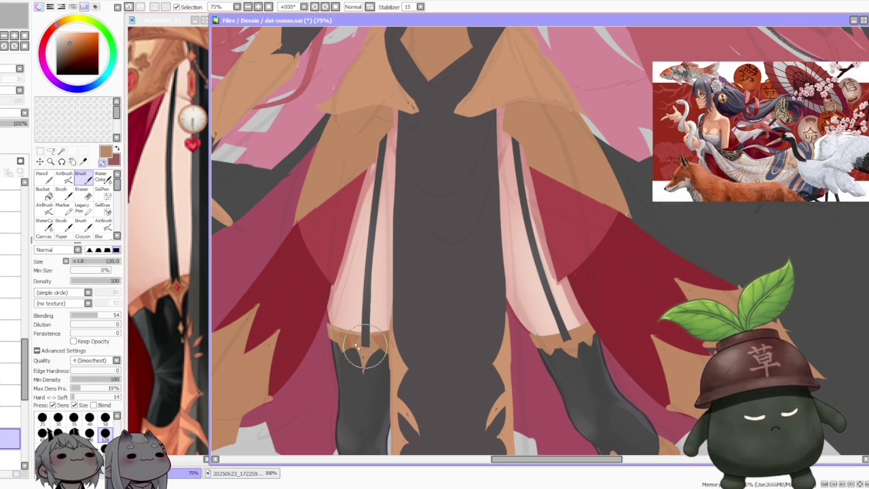
On the next layer up, shade the garter band left of the strap darker
click(10, 417)
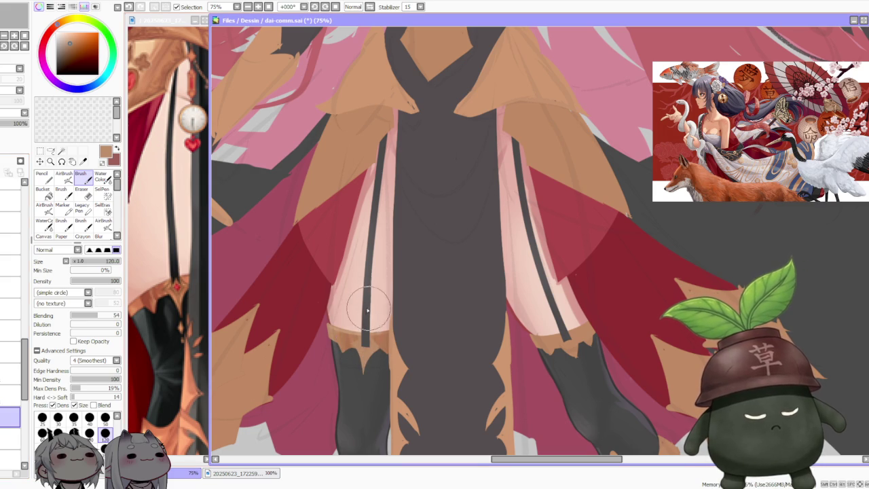
scroll(366, 311, up, 1)
scroll(354, 309, up, 1)
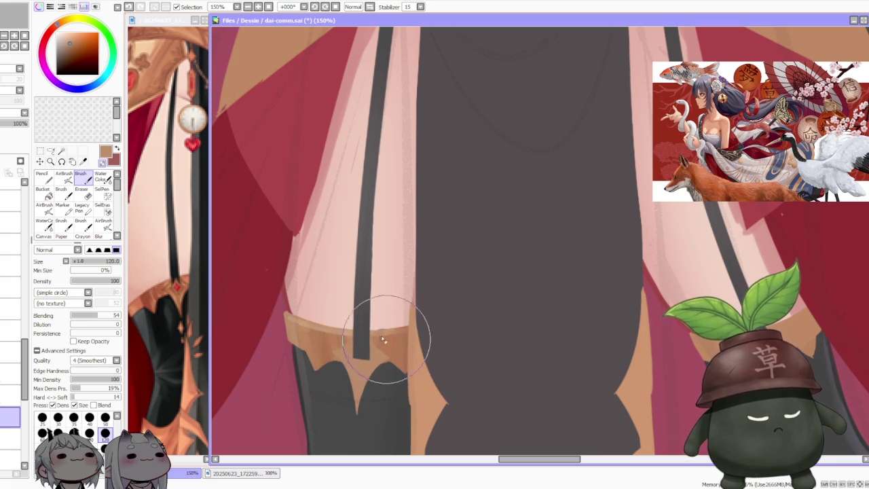
mouse_move(342, 329)
mouse_down()
mouse_move(357, 313)
mouse_move(331, 351)
mouse_move(342, 338)
mouse_move(325, 326)
mouse_move(359, 378)
mouse_move(349, 398)
mouse_move(364, 415)
mouse_up()
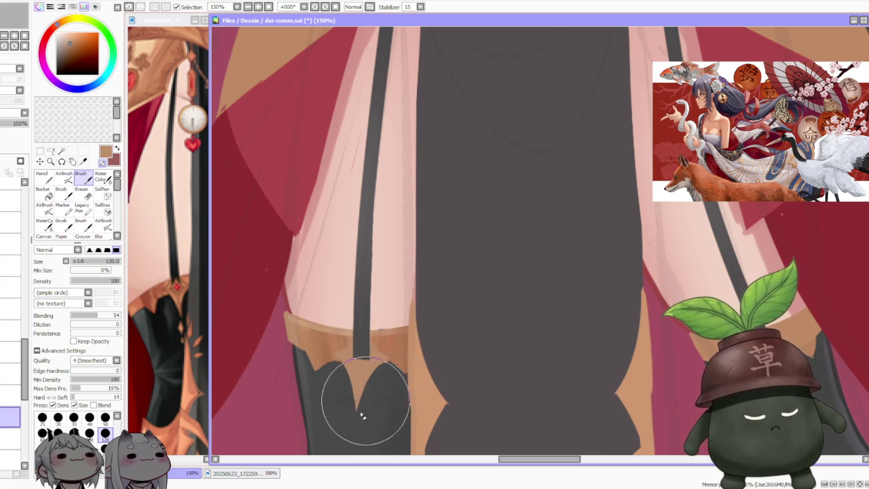
scroll(364, 415, down, 3)
scroll(432, 257, down, 2)
scroll(417, 292, up, 2)
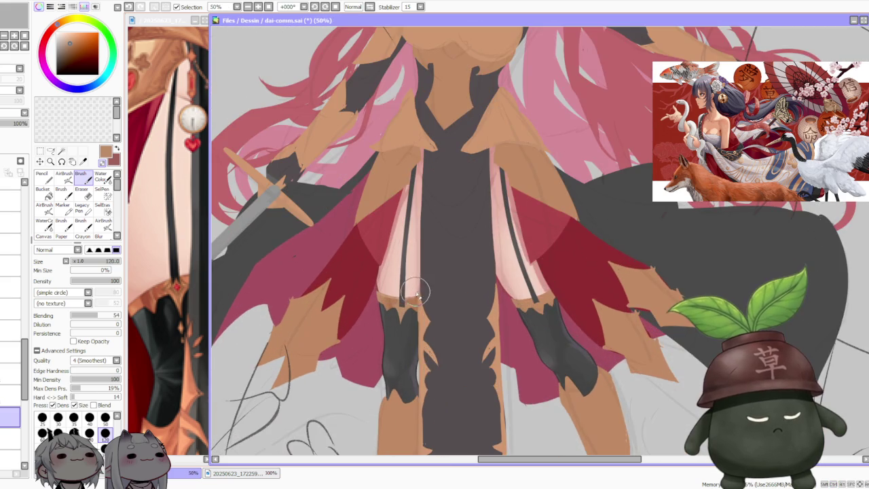
Sample skin tones from the thigh and lightly paint over the stocking top
scroll(410, 294, up, 1)
scroll(398, 330, up, 1)
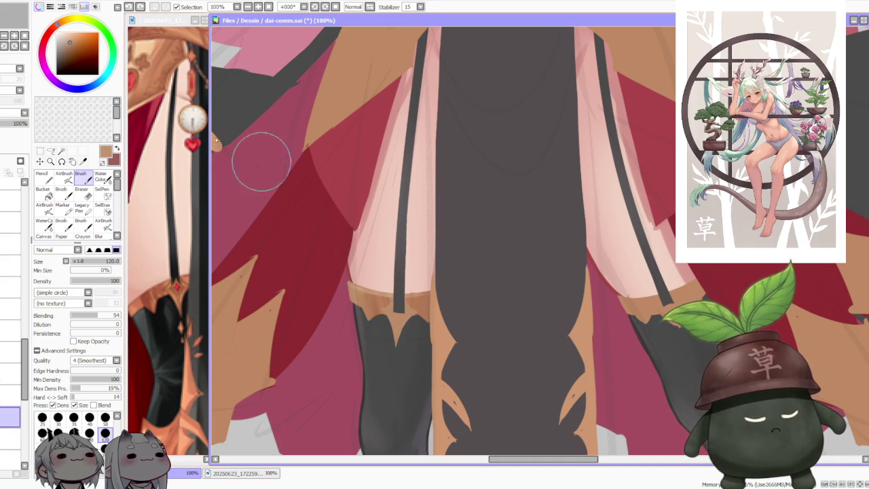
right_click(377, 224)
right_click(378, 266)
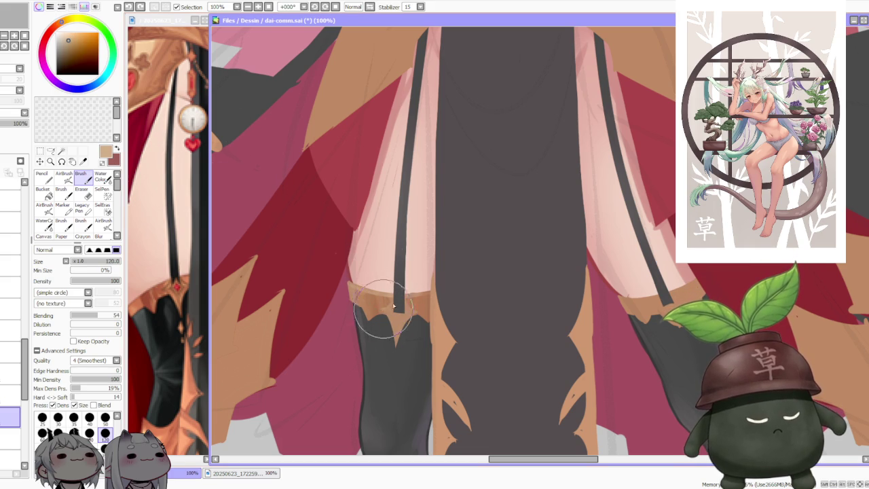
drag(389, 299, 394, 290)
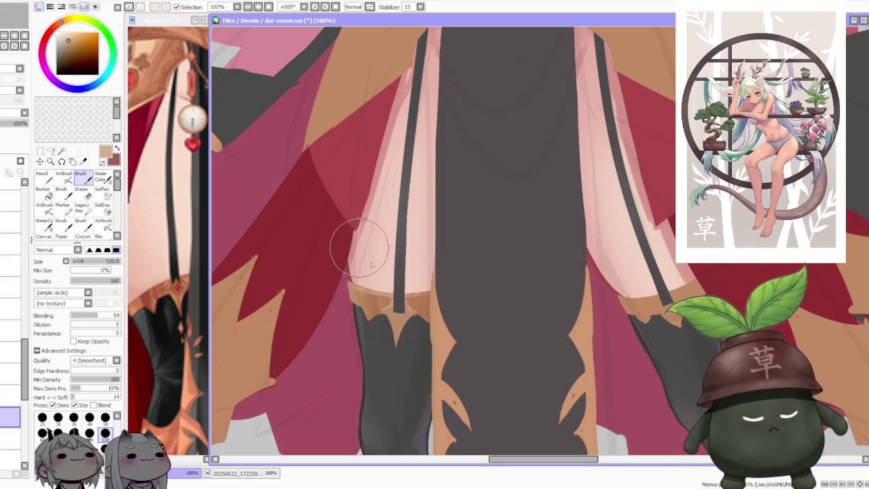
Shade the tan band around its V with sampled dark brown, then set brush size to 50
right_click(373, 299)
drag(399, 347, 400, 338)
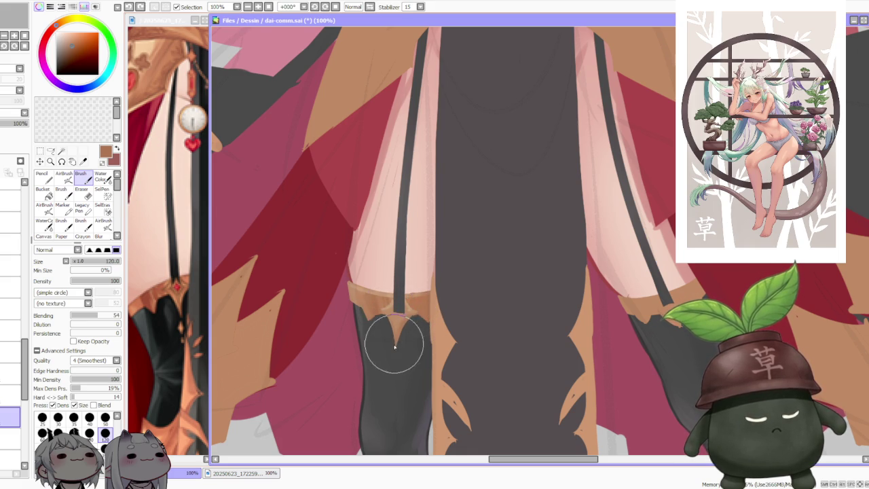
drag(401, 328, 394, 322)
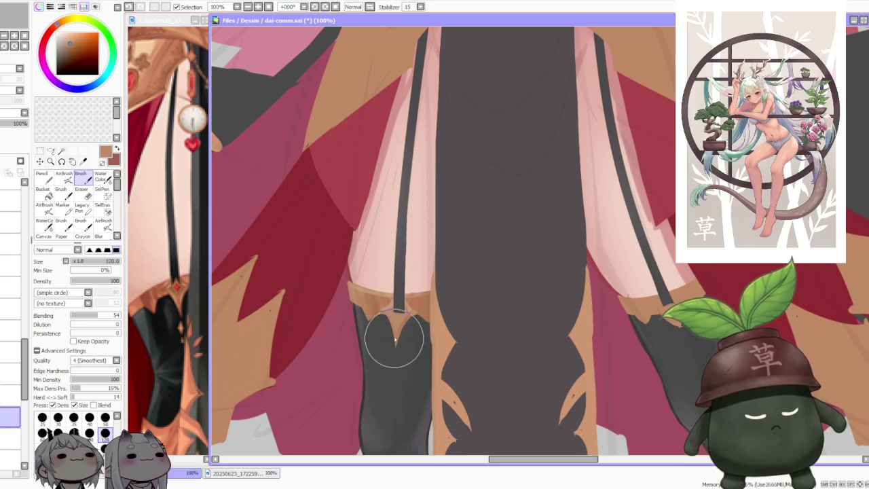
scroll(431, 265, down, 2)
scroll(431, 265, up, 2)
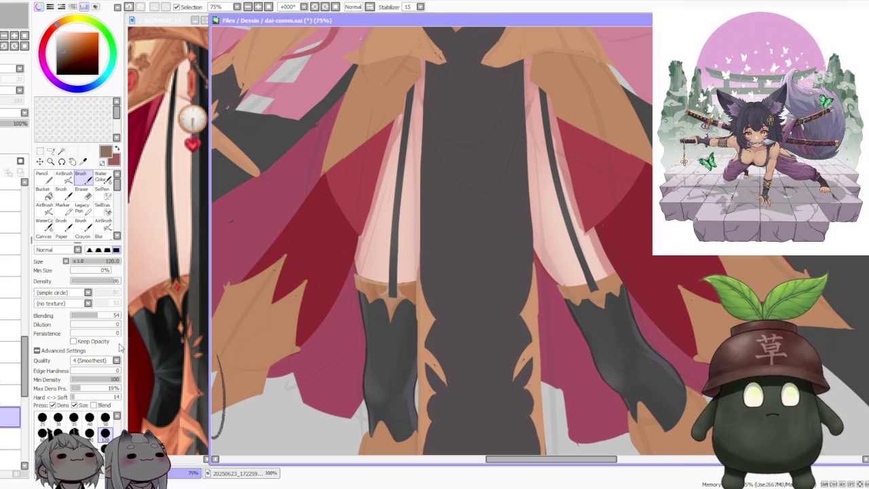
click(105, 418)
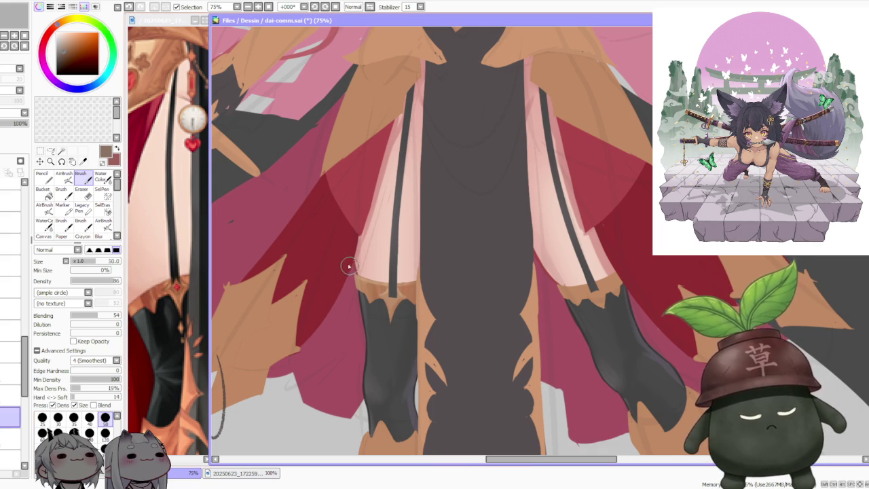
Pick a darker brown, undo the last band stroke, and repaint the band's top edge against the thigh
scroll(348, 267, up, 2)
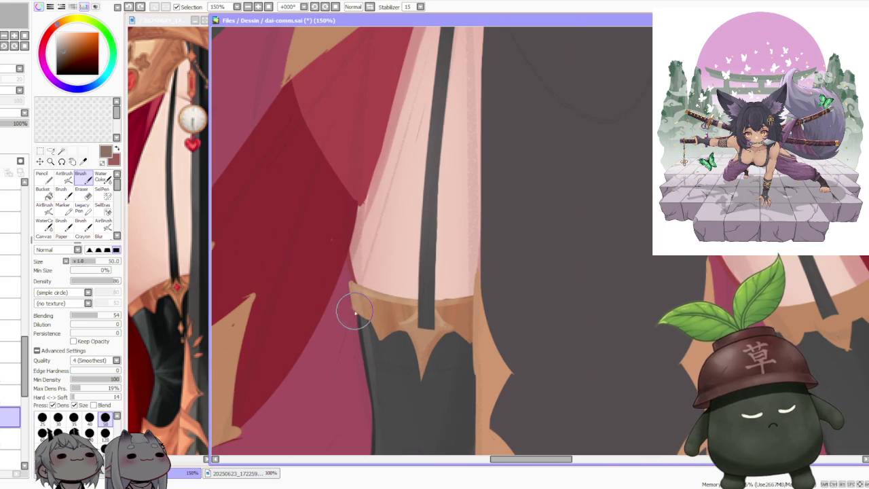
drag(74, 50, 65, 60)
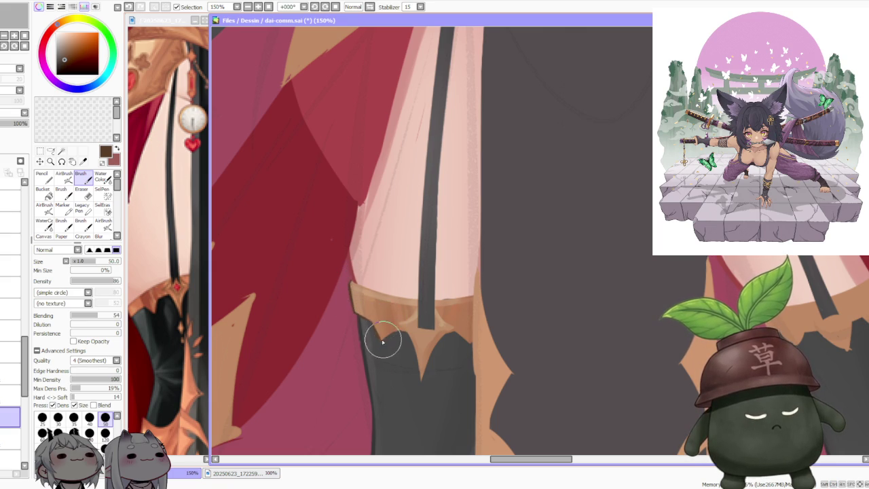
key(ctrl+z)
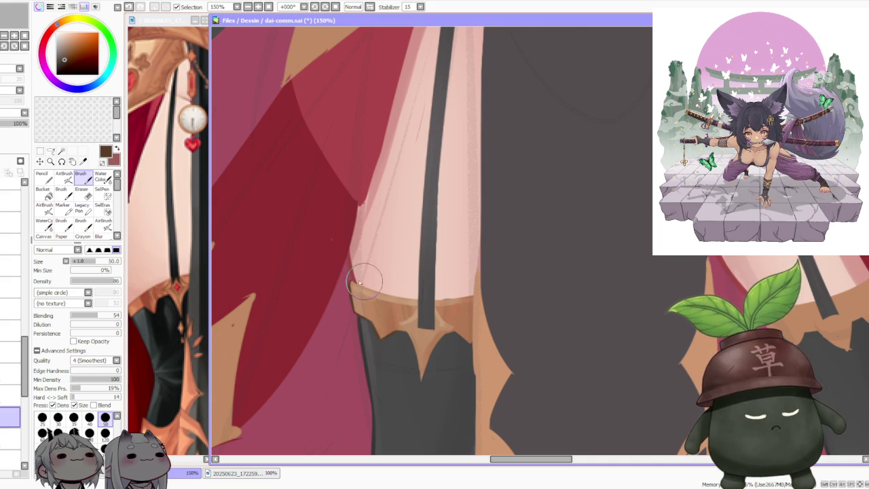
mouse_move(387, 293)
mouse_down()
mouse_move(431, 295)
mouse_move(405, 303)
mouse_move(477, 294)
mouse_move(444, 300)
mouse_up()
scroll(454, 293, down, 1)
scroll(444, 248, down, 3)
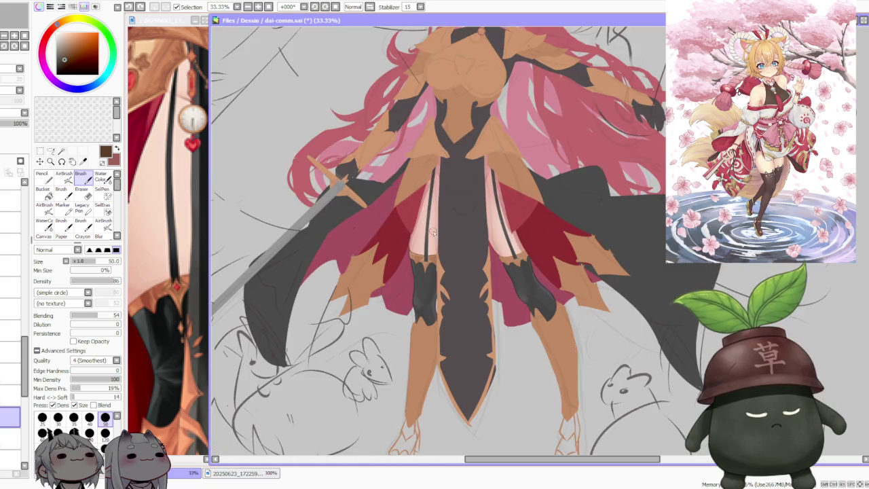
Compare the left band with and without the strap extension using undo and redo
scroll(445, 248, up, 3)
scroll(407, 285, up, 1)
scroll(377, 312, down, 1)
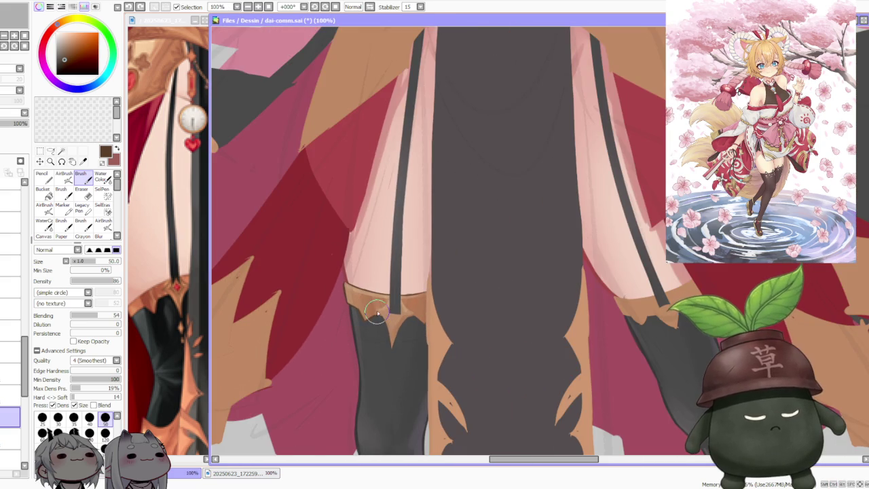
scroll(387, 338, up, 1)
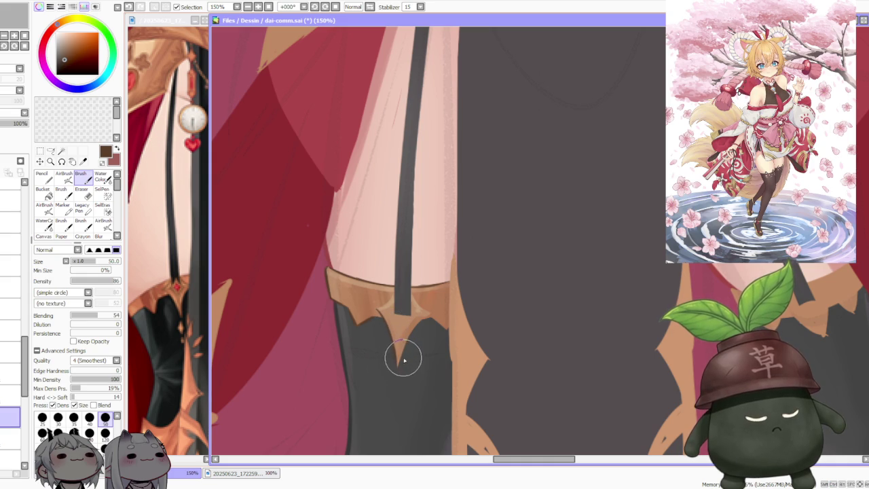
key(ctrl+z)
key(ctrl+y)
key(ctrl+z)
key(ctrl+y)
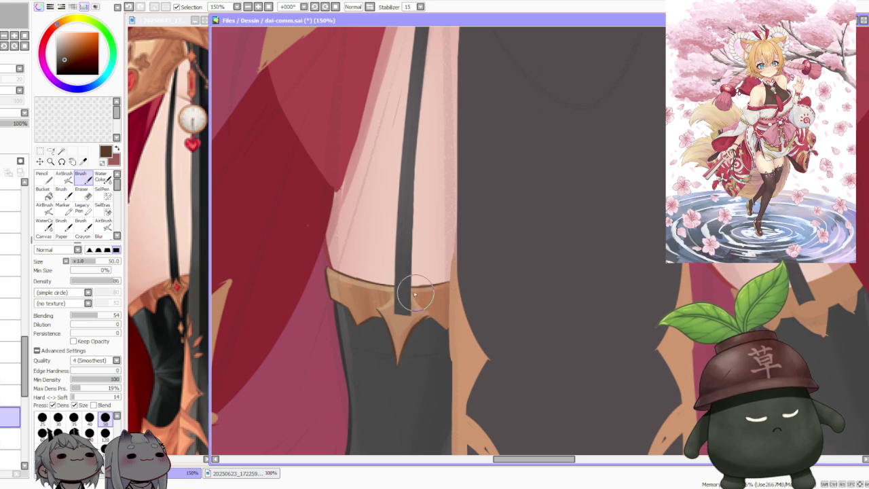
Remove the strap's extension and shade the band beside the strap darker brown
key(ctrl+z)
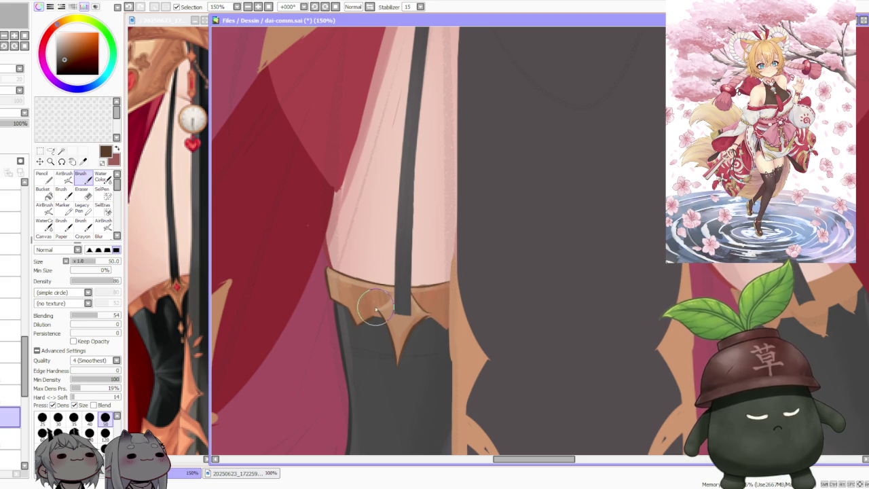
drag(385, 297, 395, 298)
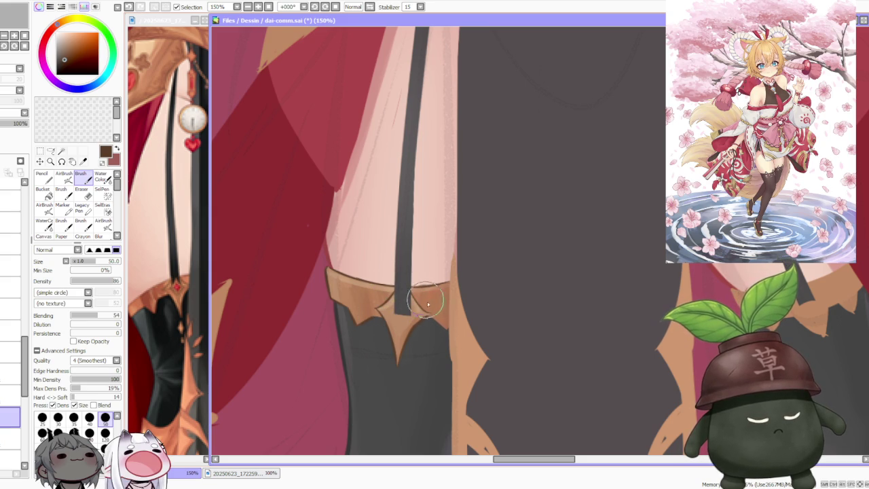
scroll(404, 287, up, 2)
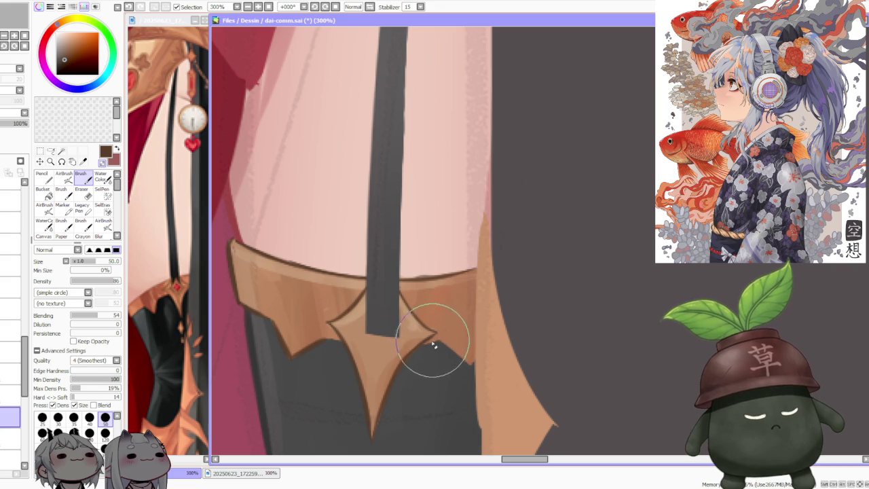
Zoom to 300% and cover the garter star's right tip with the dark stocking grey
scroll(417, 348, down, 2)
scroll(417, 348, up, 2)
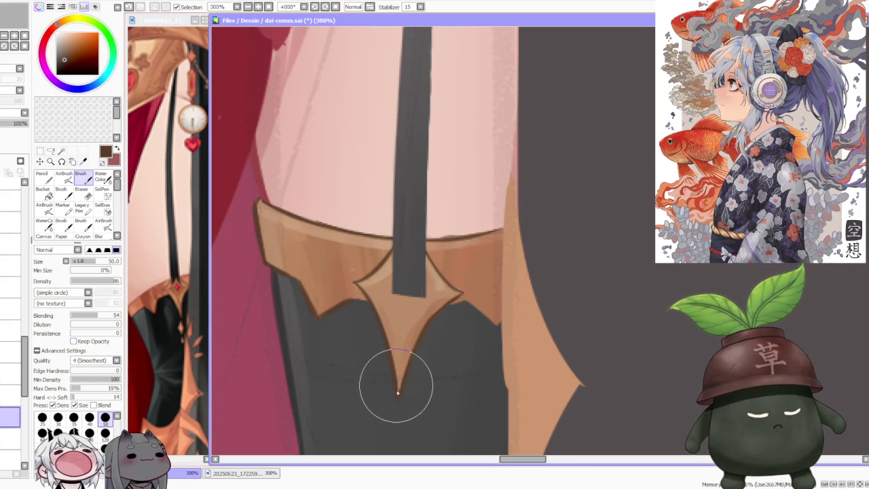
scroll(401, 388, down, 2)
scroll(404, 354, down, 1)
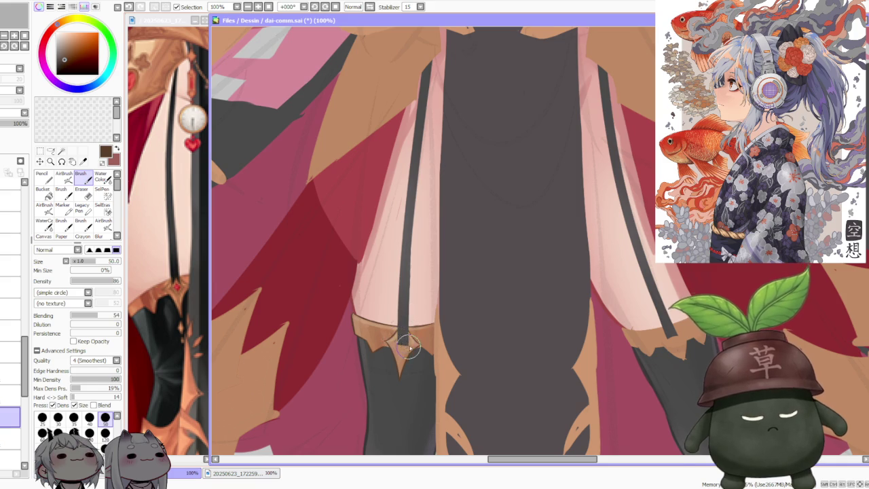
scroll(406, 348, up, 1)
scroll(439, 324, down, 1)
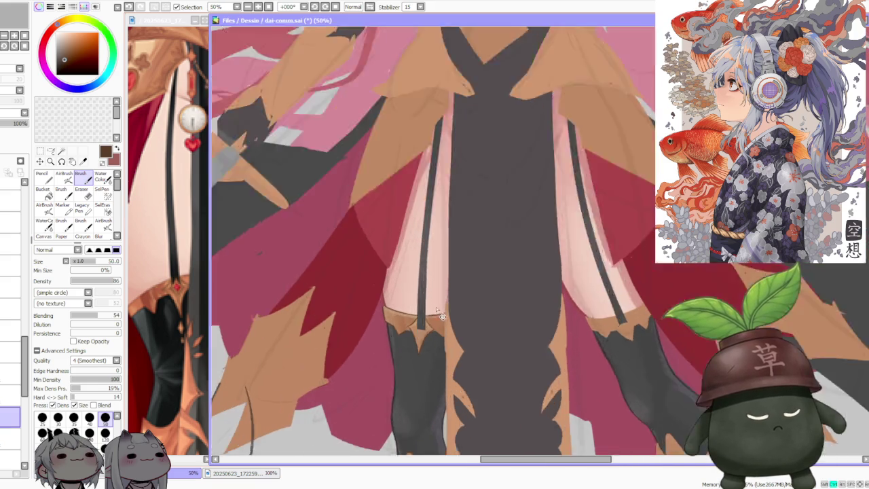
scroll(414, 325, up, 1)
scroll(379, 368, up, 1)
scroll(380, 367, up, 1)
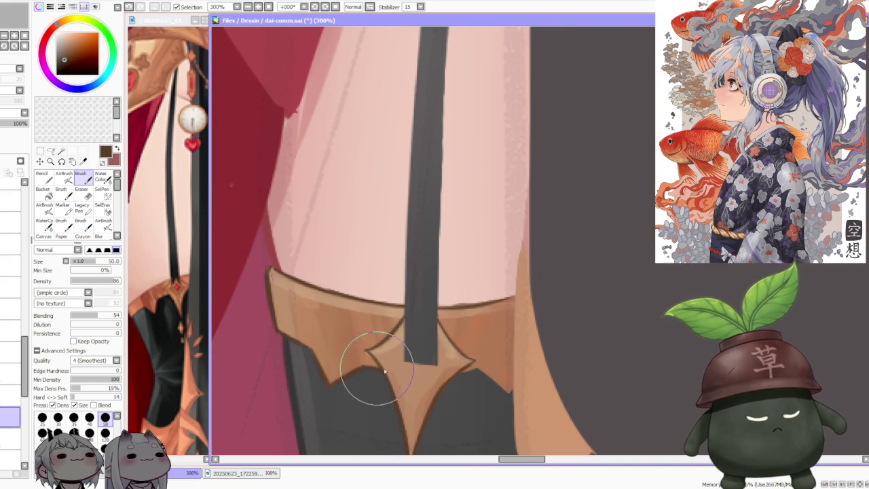
scroll(421, 370, up, 2)
scroll(455, 369, down, 2)
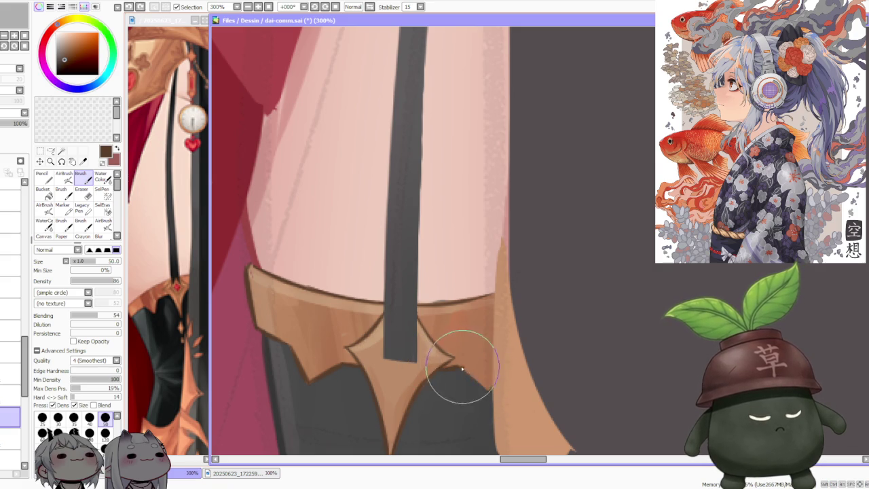
mouse_move(494, 384)
mouse_down()
mouse_move(476, 388)
mouse_move(495, 369)
mouse_move(462, 370)
mouse_up()
scroll(462, 370, down, 3)
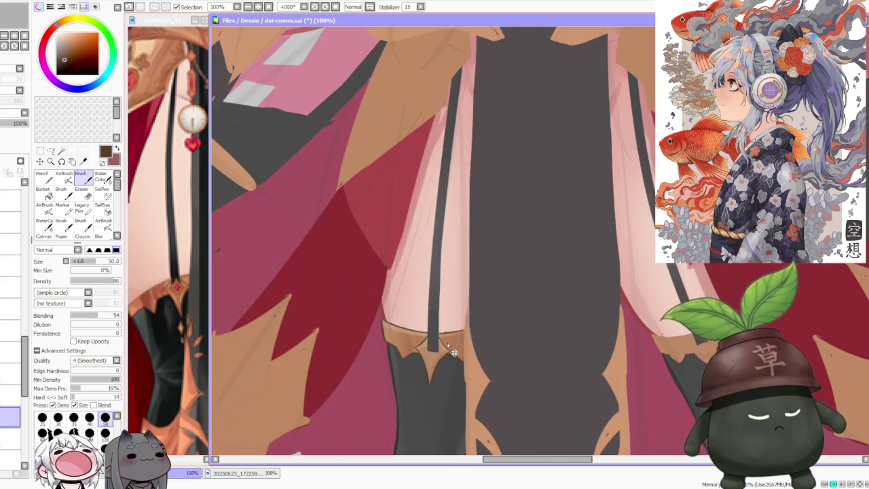
Add dark reddish-brown shading to the garter band right of the star tip
scroll(462, 316, down, 2)
scroll(462, 316, down, 1)
scroll(462, 320, up, 4)
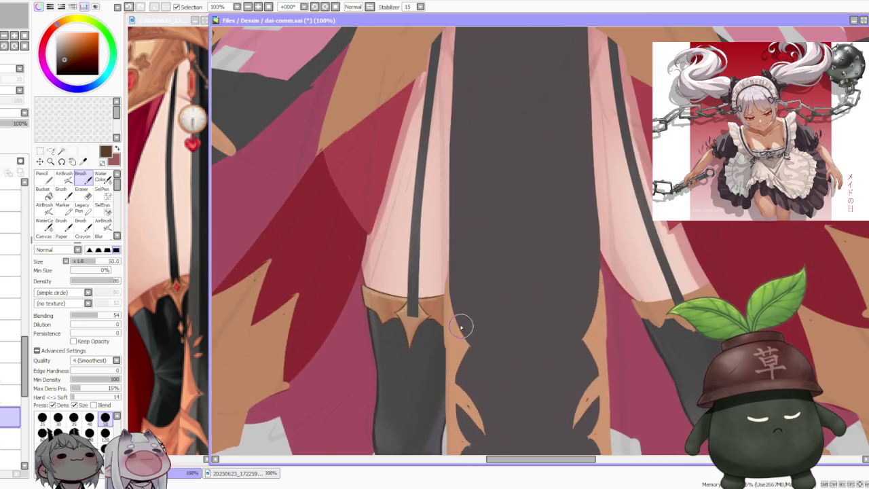
scroll(448, 316, up, 1)
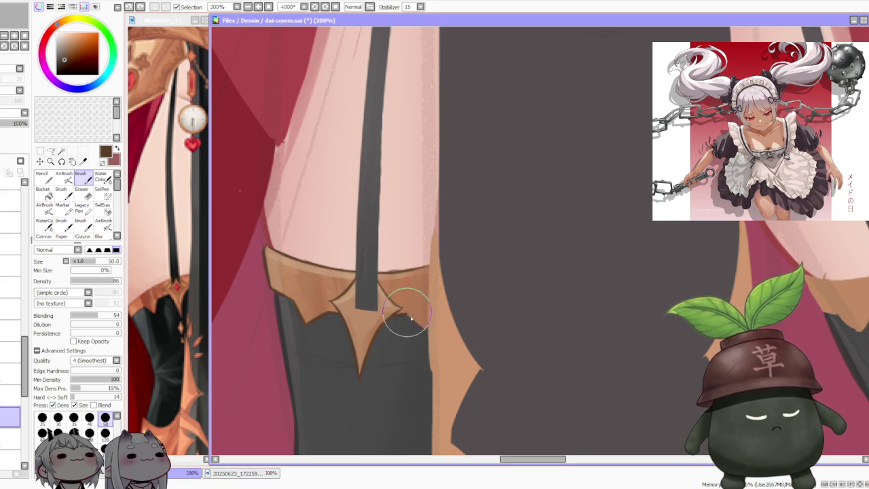
drag(411, 318, 426, 332)
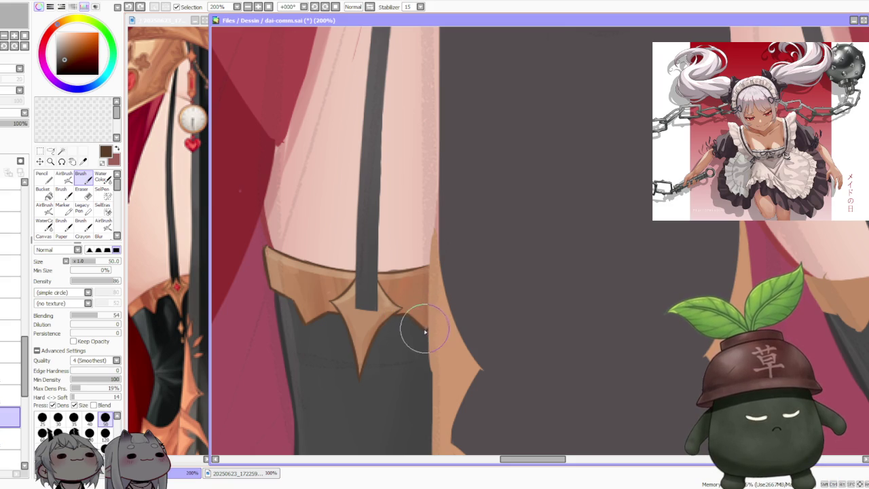
scroll(420, 304, down, 2)
scroll(410, 272, down, 1)
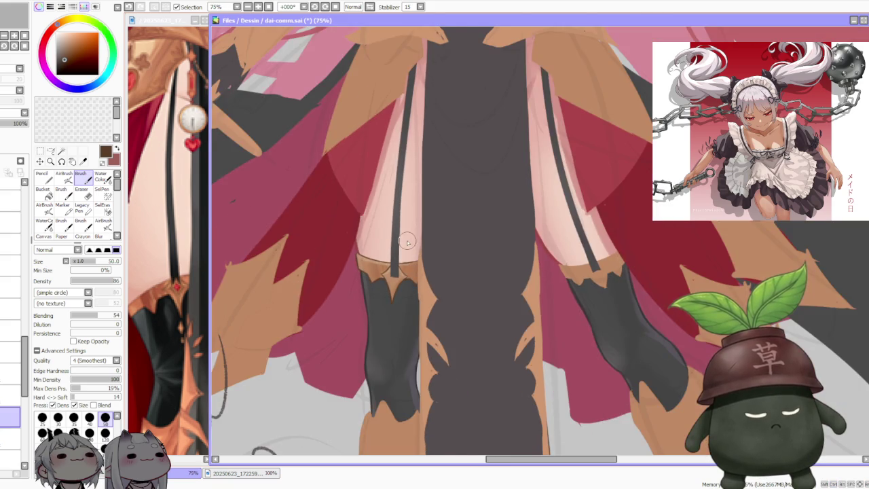
scroll(407, 242, down, 1)
scroll(408, 203, down, 1)
scroll(408, 203, down, 1)
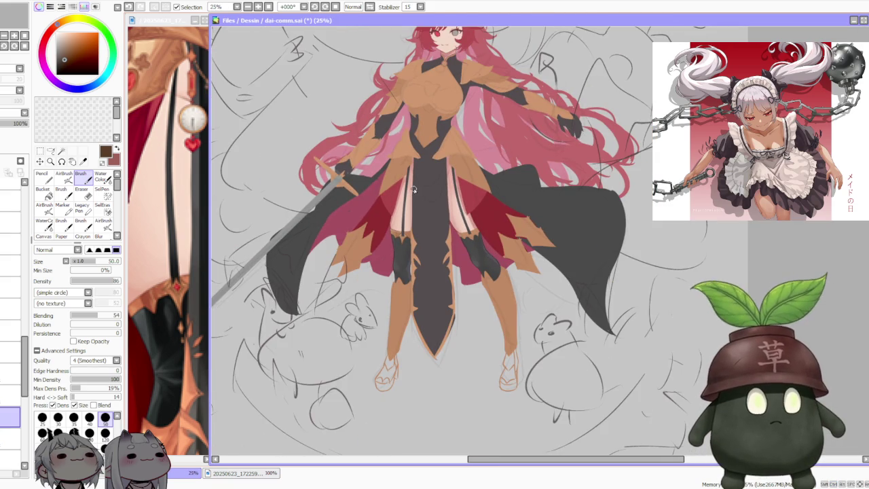
scroll(410, 217, up, 2)
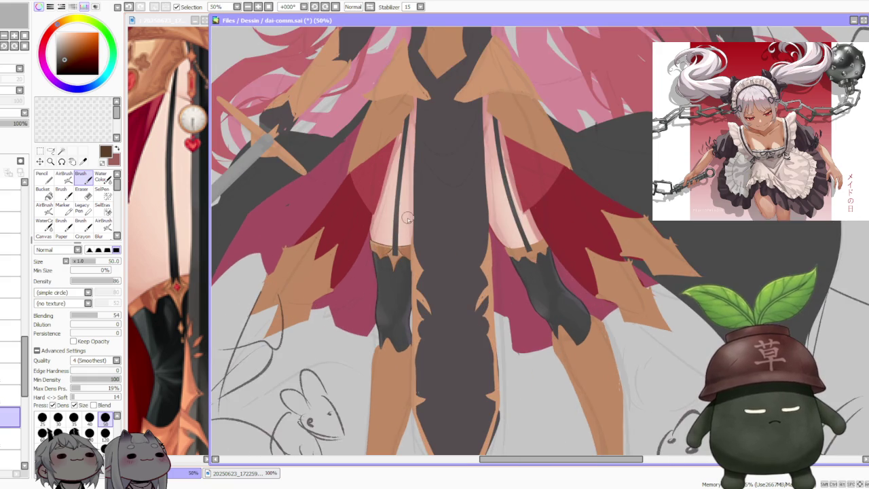
scroll(408, 218, up, 1)
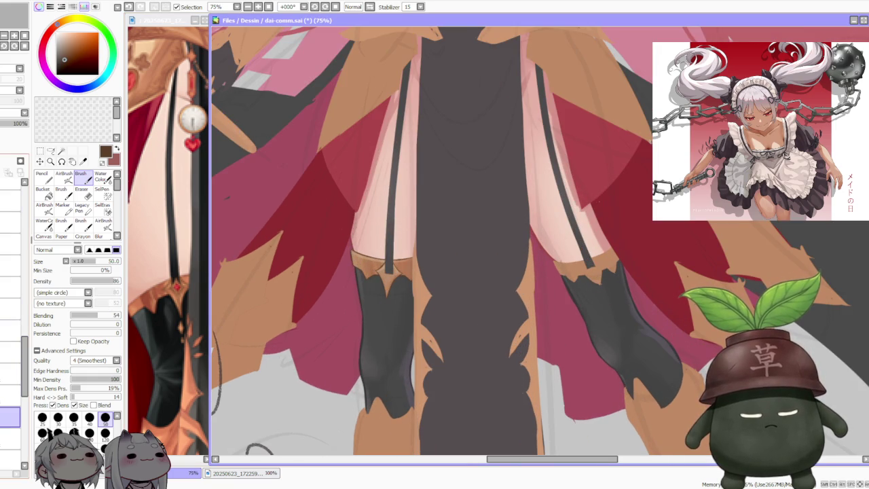
Paint lighter brown highlights around the strap ornament on the layer above
click(10, 396)
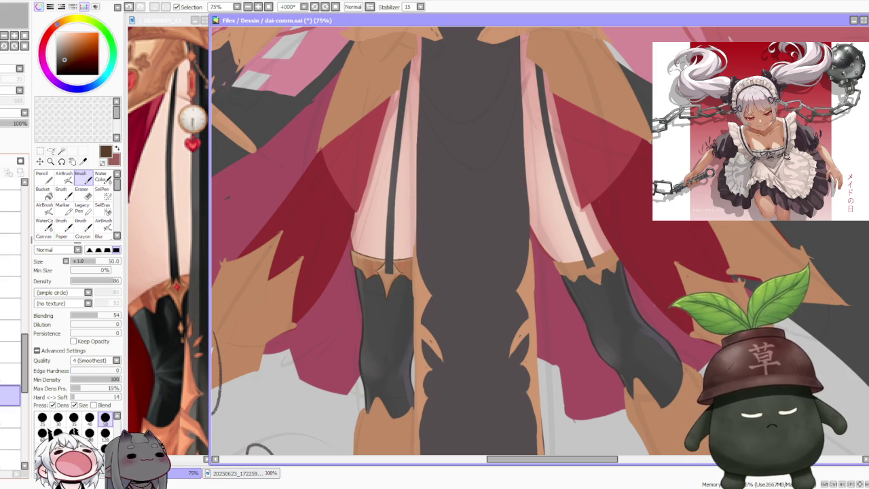
alt+click(181, 298)
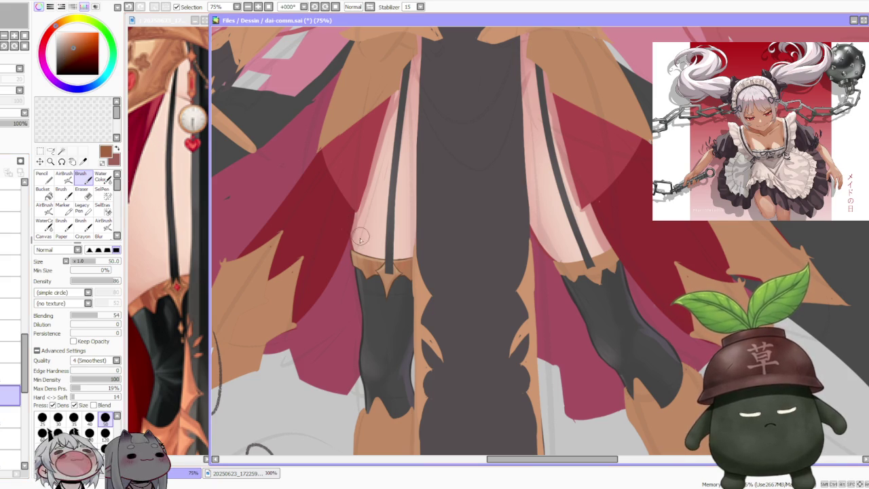
scroll(387, 260, up, 2)
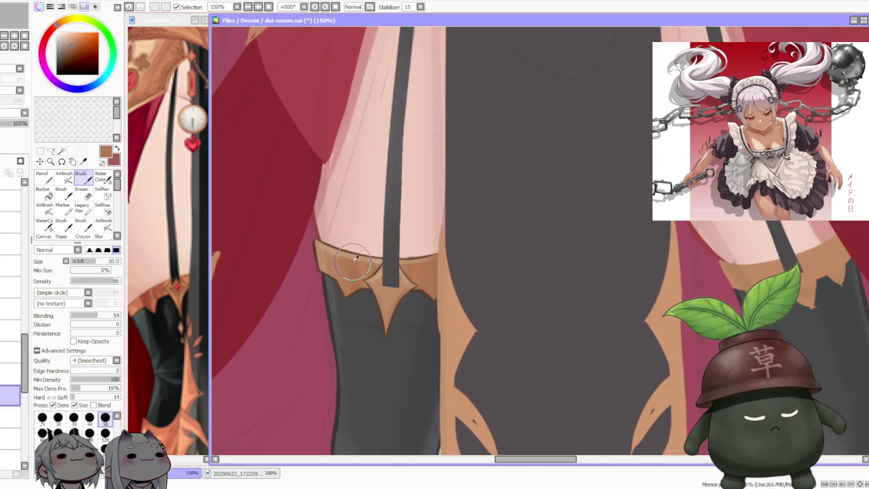
drag(384, 289, 385, 306)
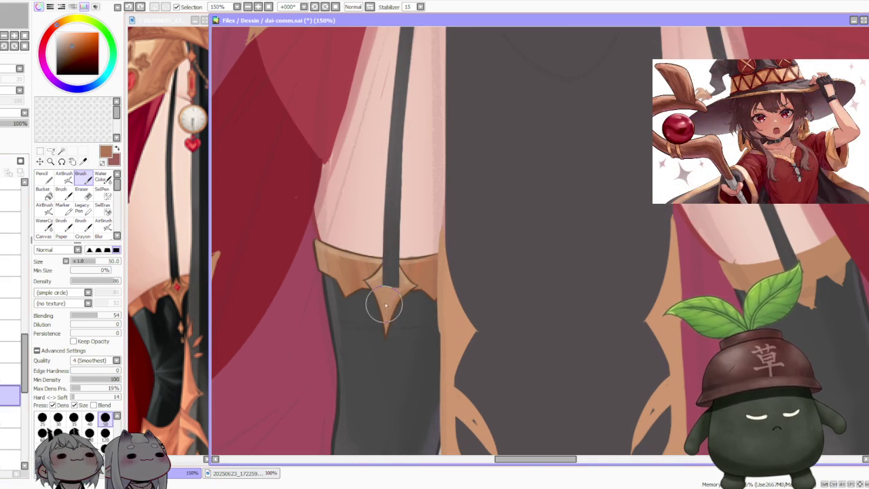